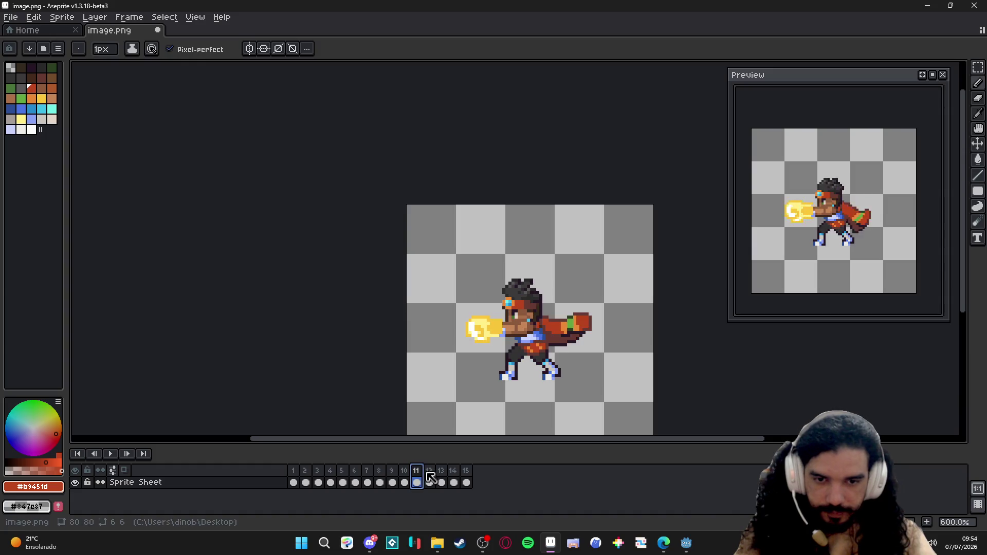
Step: Select punch frames 11–15 and set their duration to 50 ms
click(442, 474)
click(453, 477)
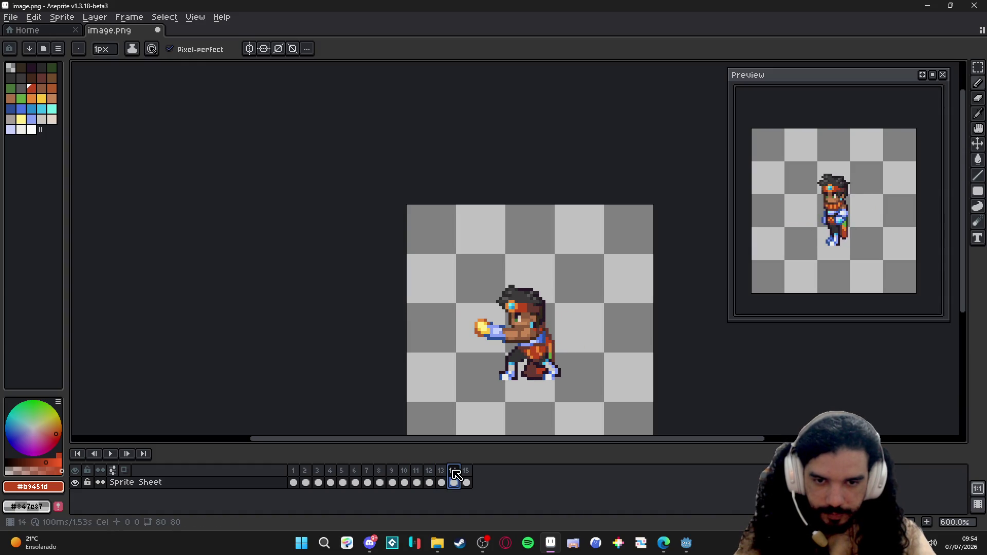
drag(417, 474, 470, 475)
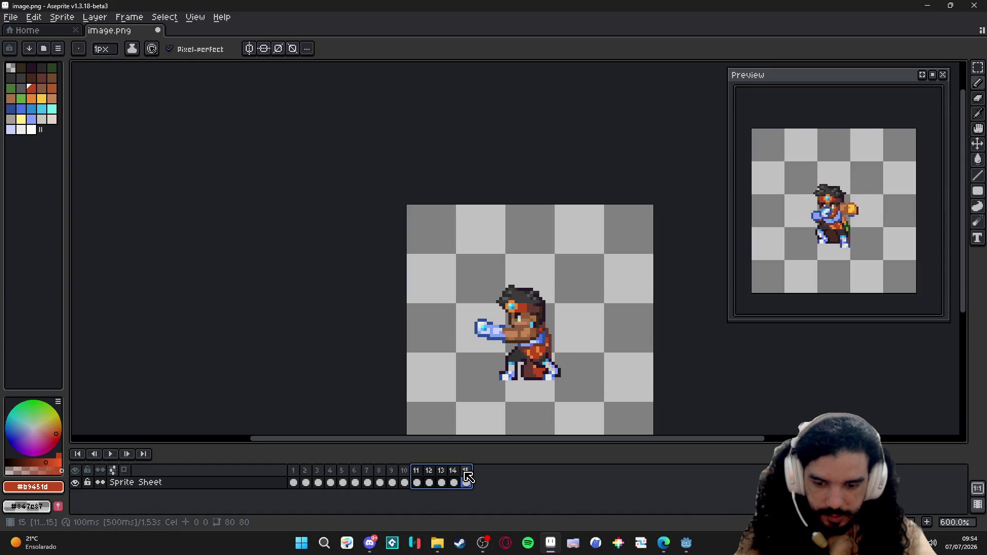
key(p)
key(Return)
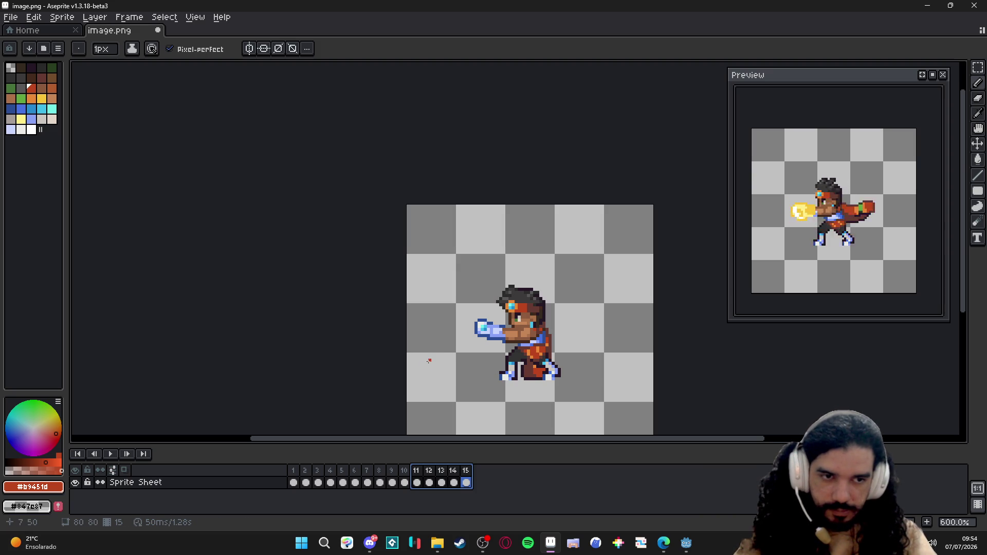
Step: Scrub the animation to check the faster punch timing and zoom in on the character
drag(367, 471, 429, 470)
key(Left)
scroll(502, 368, up, 4)
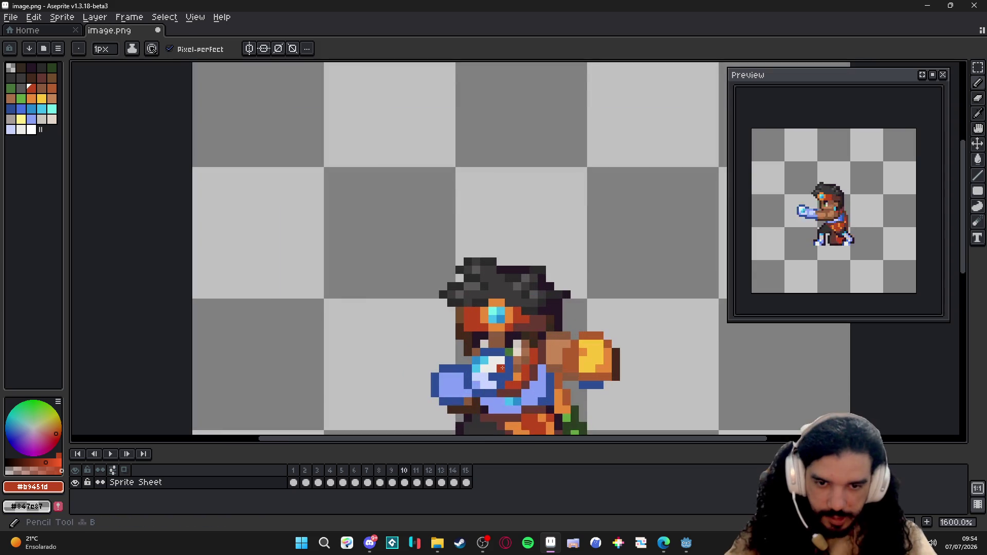
Step: Sample the tan skin tone from the sprite and glance at frames 9 and 10
alt+click(526, 352)
scroll(505, 352, down, 3)
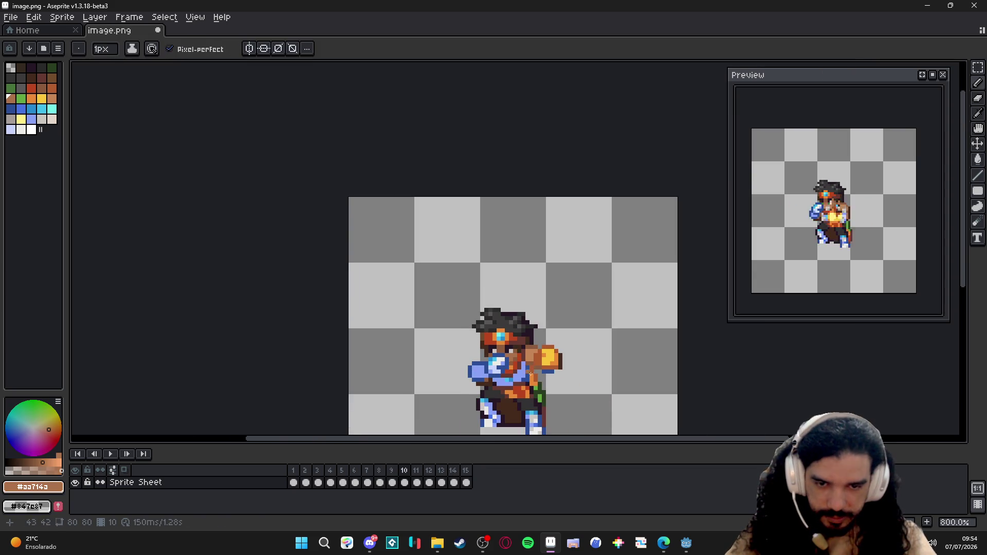
click(392, 482)
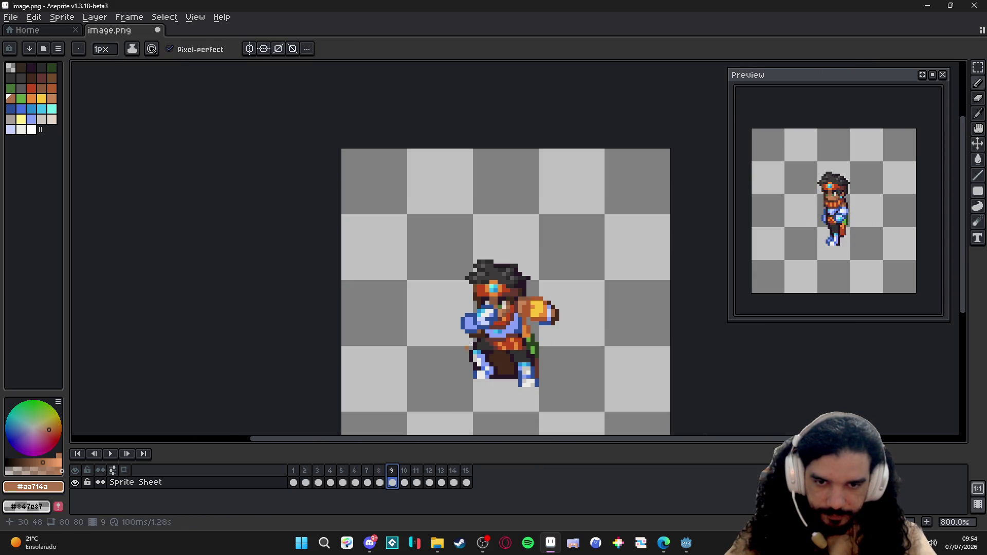
click(404, 482)
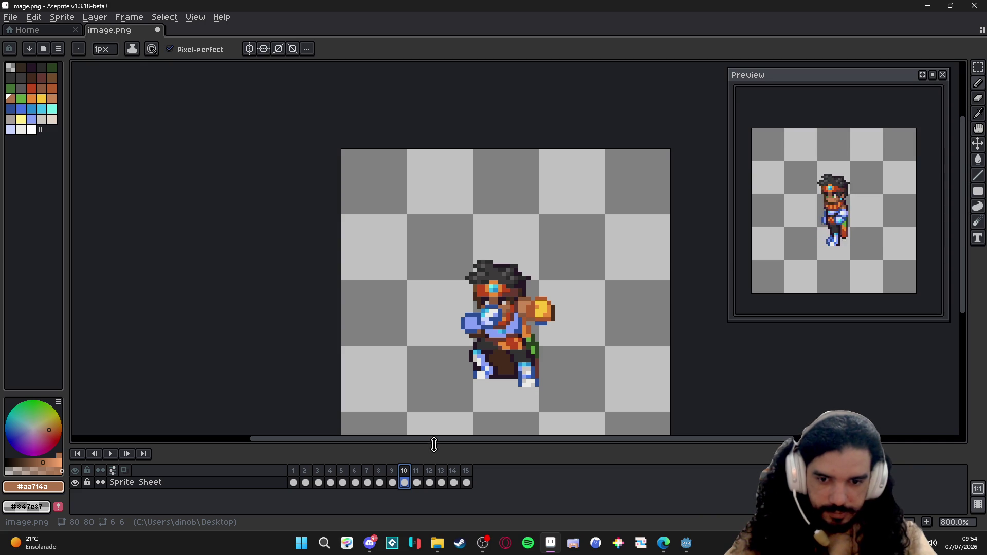
scroll(501, 304, up, 4)
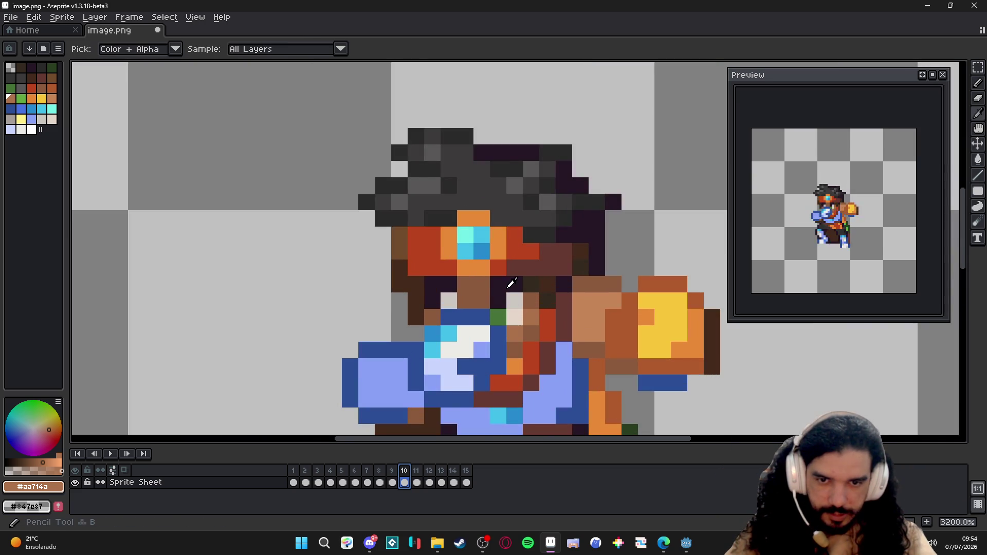
Step: Pick the brown skin colour #8c5b3e from the face and show frame 11's punch pose
alt+click(511, 283)
alt+click(444, 278)
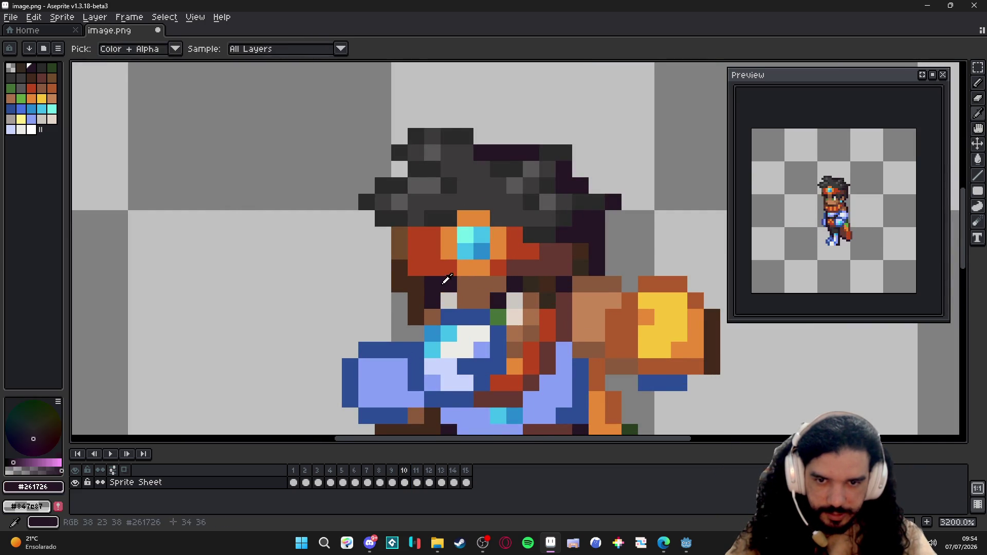
alt+click(471, 284)
scroll(479, 286, down, 2)
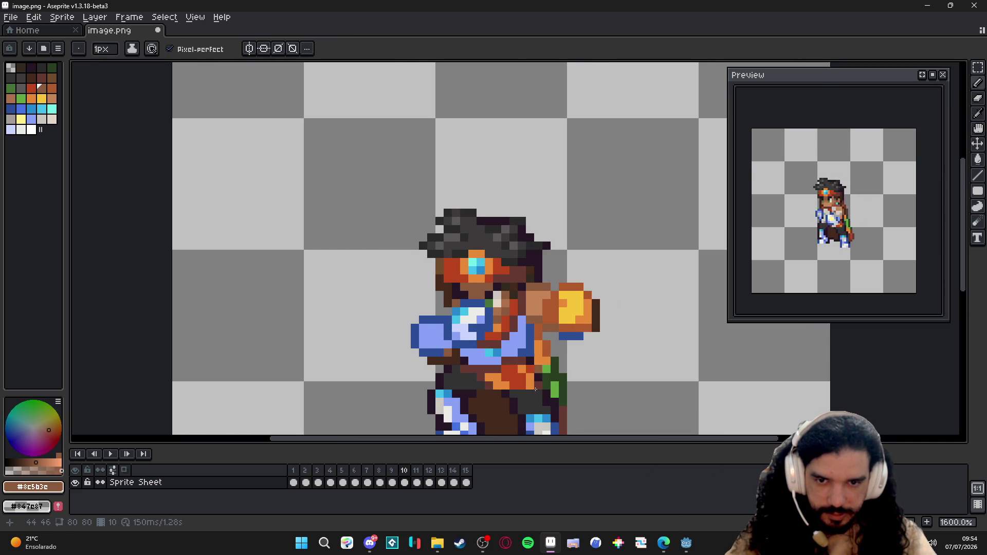
click(417, 473)
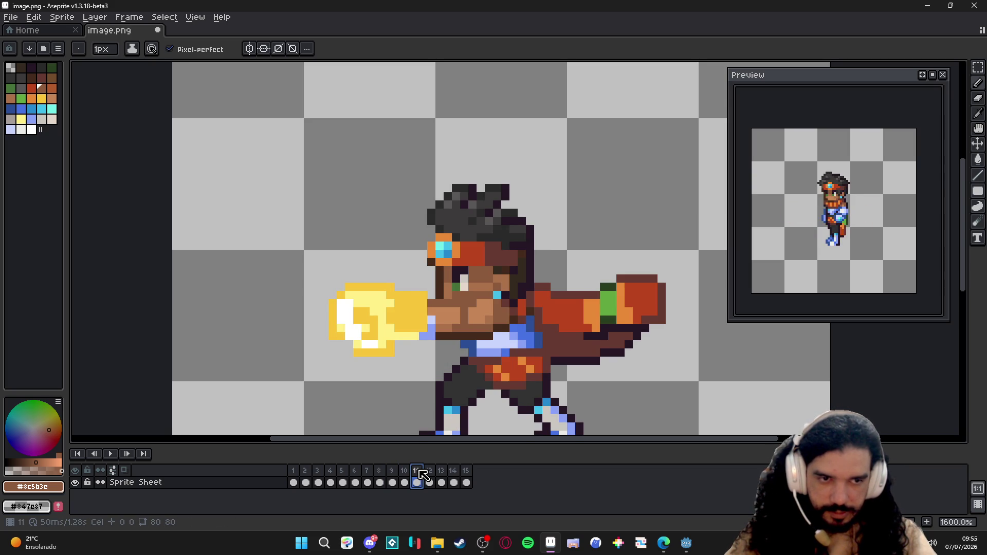
scroll(488, 394, down, 1)
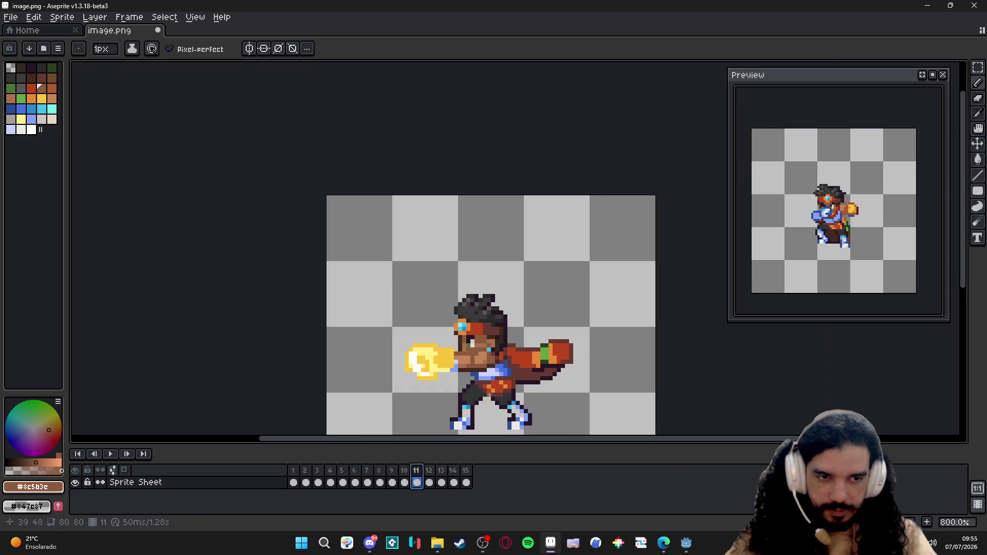
drag(488, 392, 486, 323)
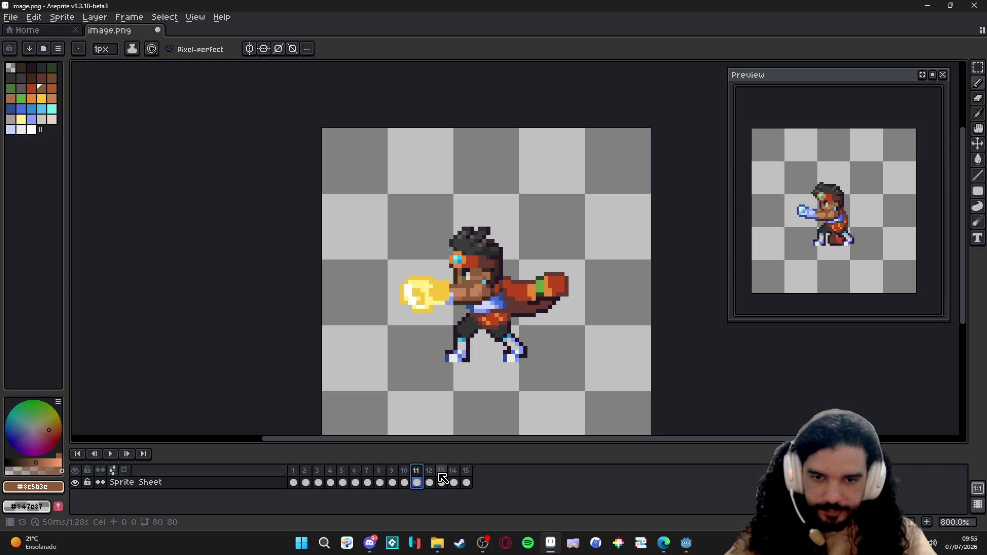
click(380, 482)
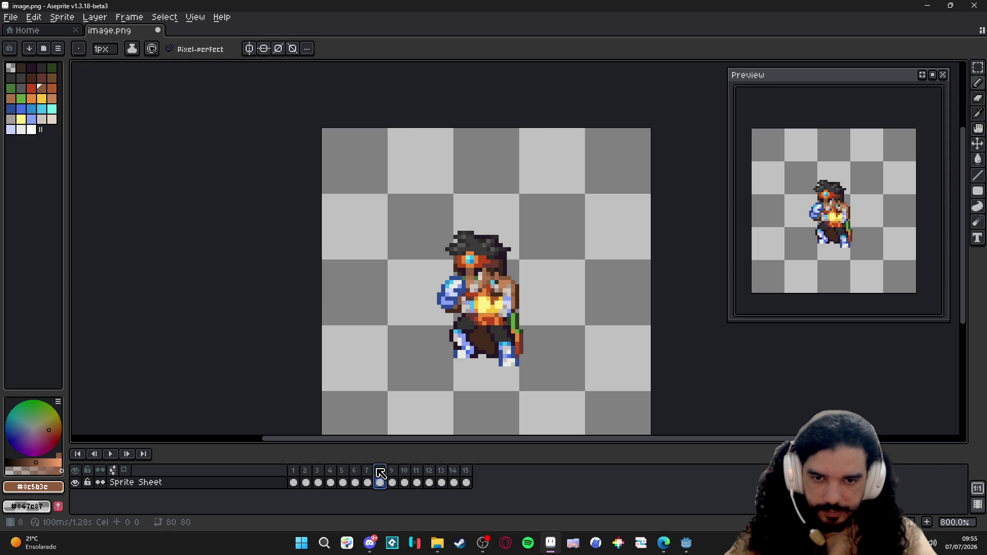
click(392, 482)
click(417, 482)
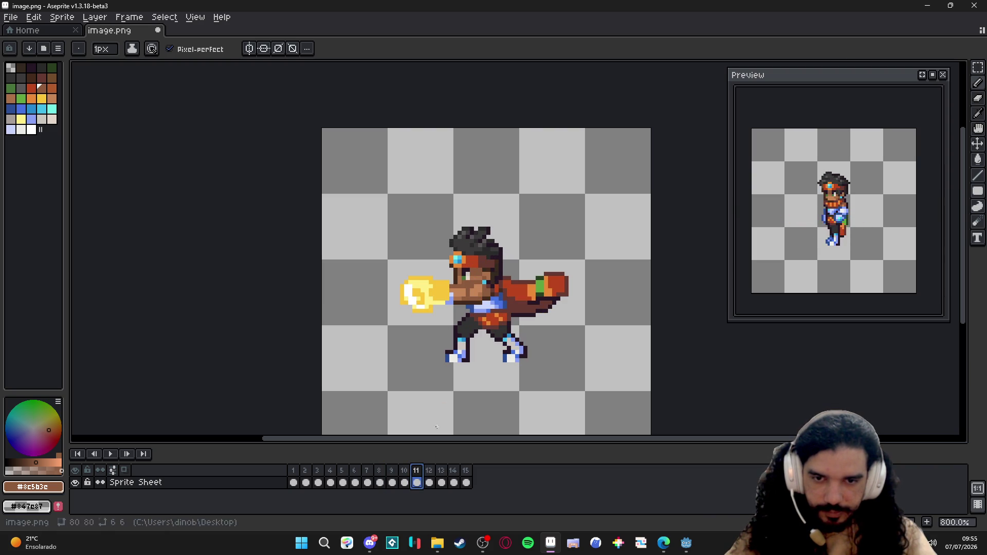
scroll(455, 304, up, 5)
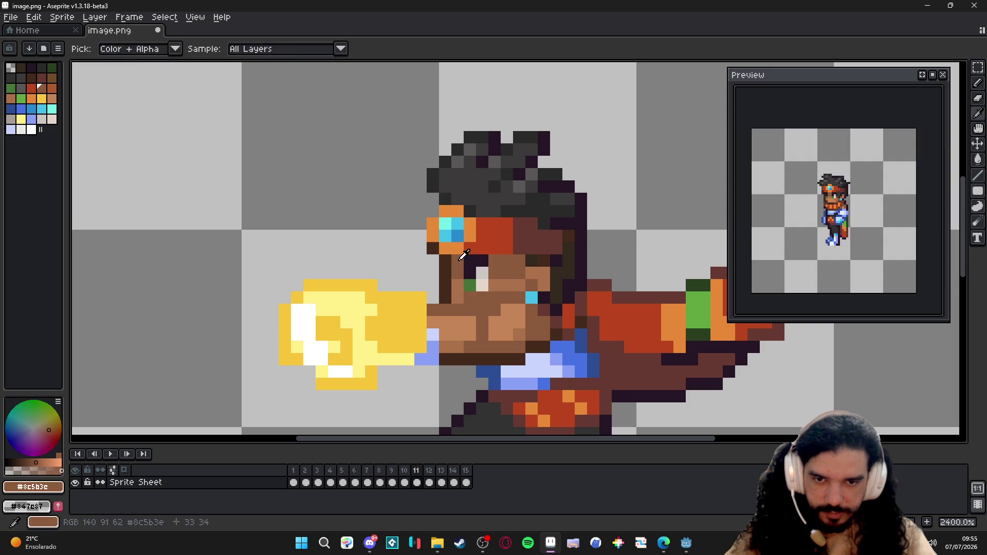
Step: Fill the small gap beside the eye on frame 11 with brown
key(m)
mouse_move(479, 253)
mouse_down()
mouse_move(461, 293)
mouse_move(483, 273)
mouse_move(485, 287)
mouse_up()
key(ctrl+d)
key(b)
Step: Repaint the eye's inner column orange, sampling #b9451d and dark brown #673931 from the sprite
alt+click(470, 232)
click(458, 230)
alt+click(487, 231)
alt+click(517, 229)
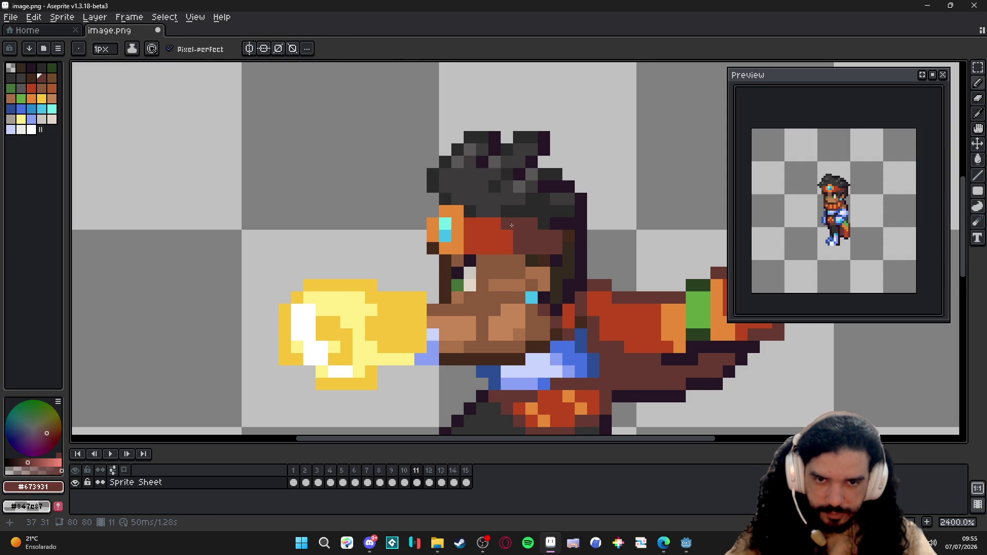
drag(509, 237, 496, 242)
scroll(496, 242, down, 3)
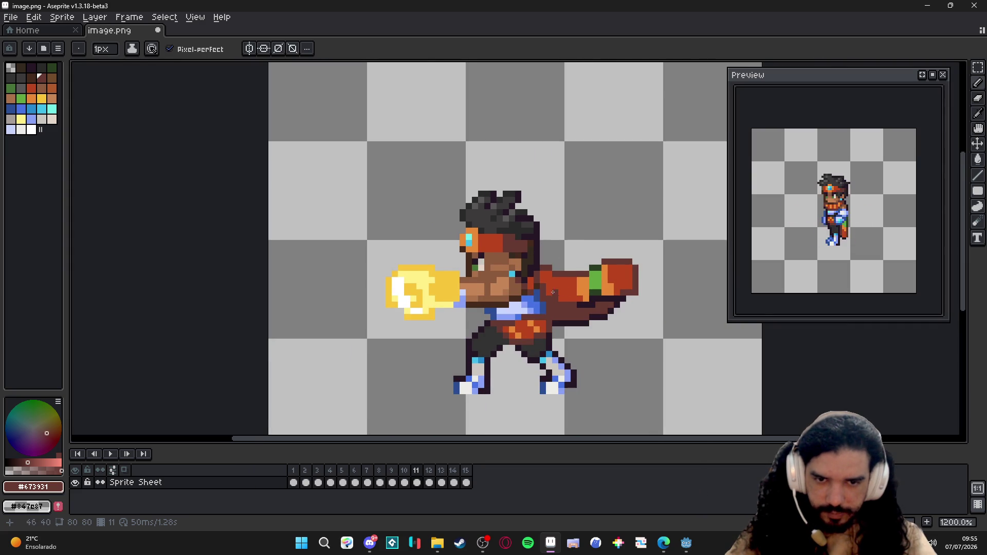
scroll(558, 293, up, 1)
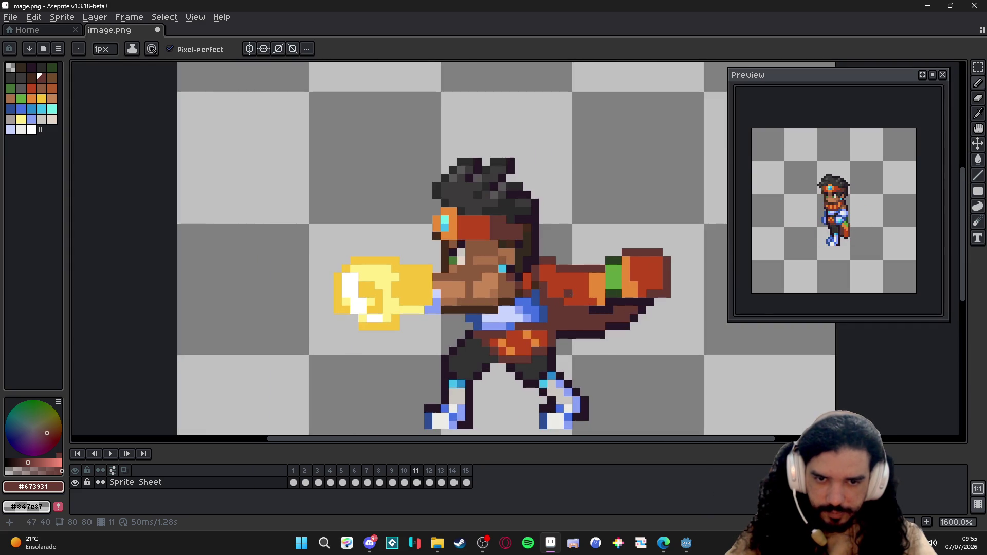
Step: Pick the rust orange #b9451d from the belt, then advance to frame 12
click(405, 483)
click(417, 483)
key(alt)
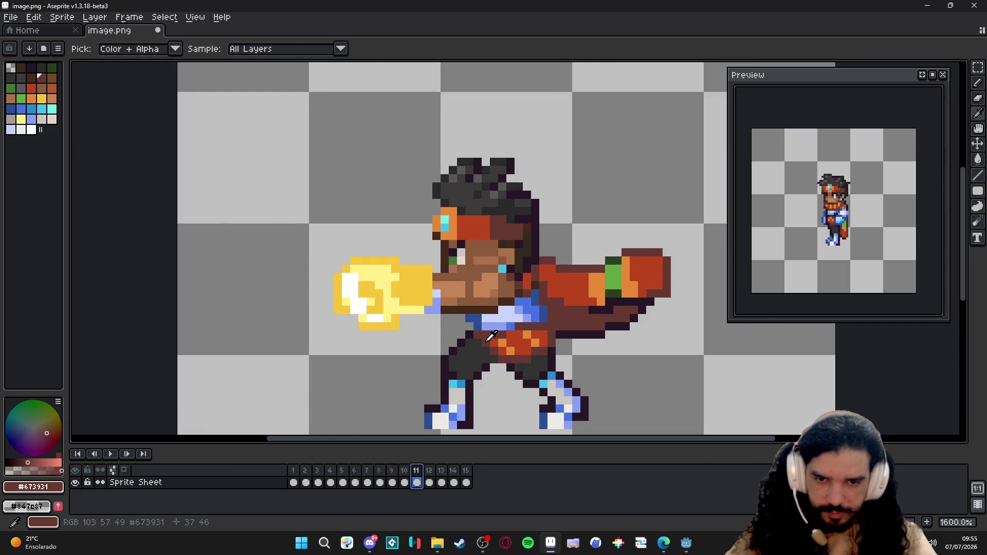
key(alt)
alt+click(501, 352)
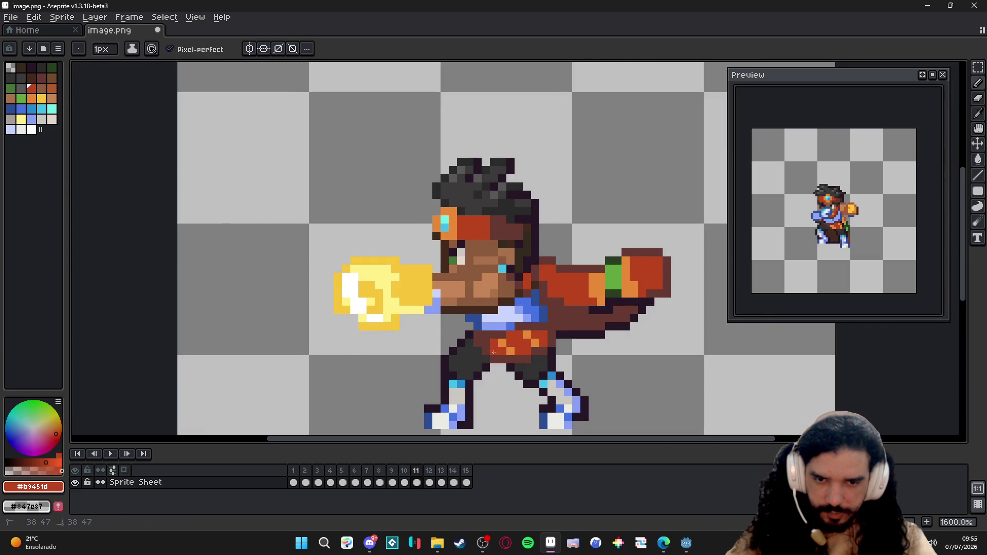
key(alt)
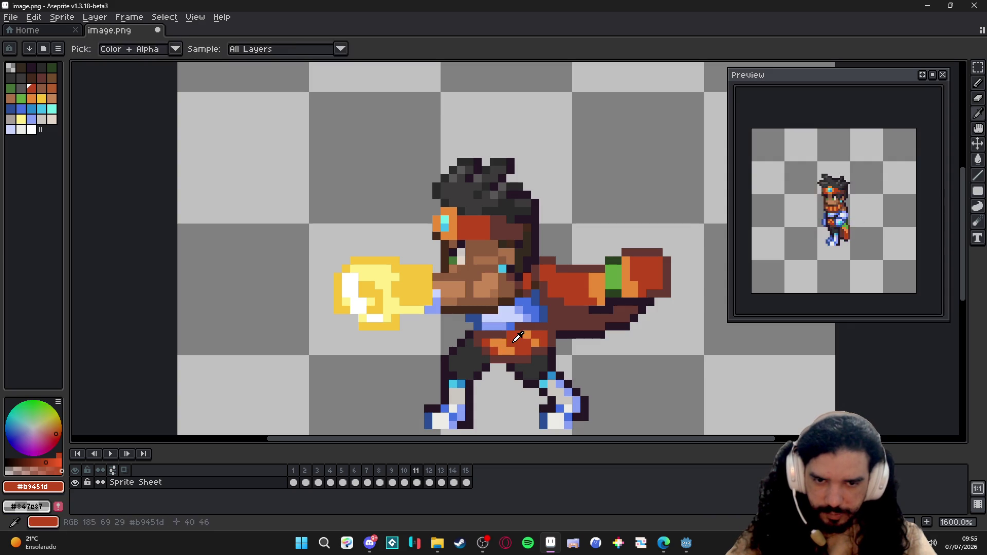
key(alt)
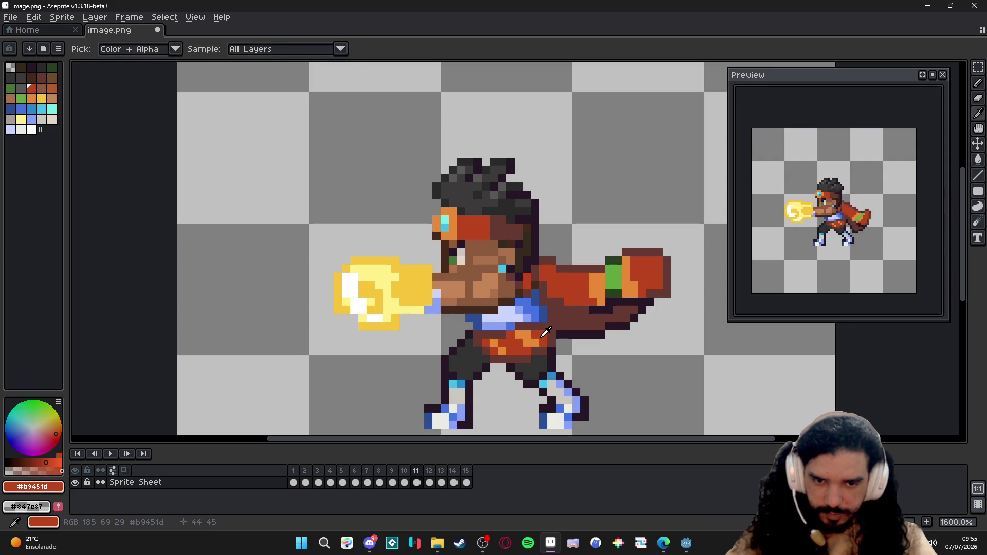
click(431, 471)
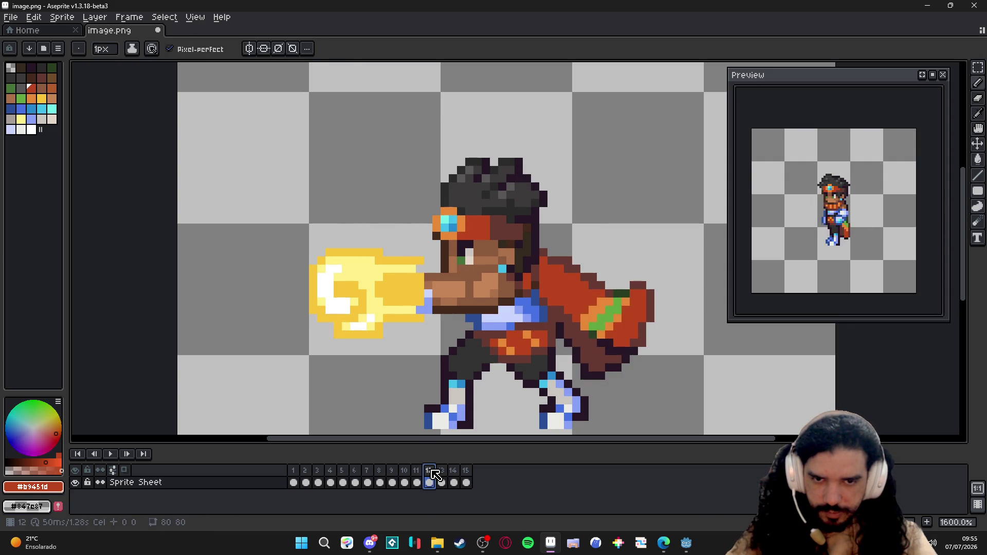
Step: Select the eye on the punch frame and nudge it one pixel left
scroll(406, 257, up, 2)
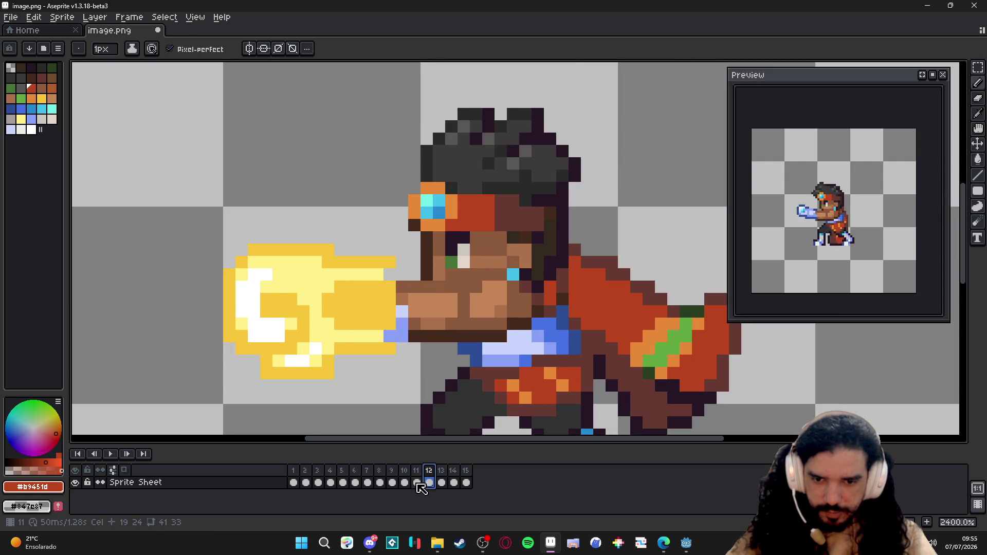
click(417, 482)
key(v)
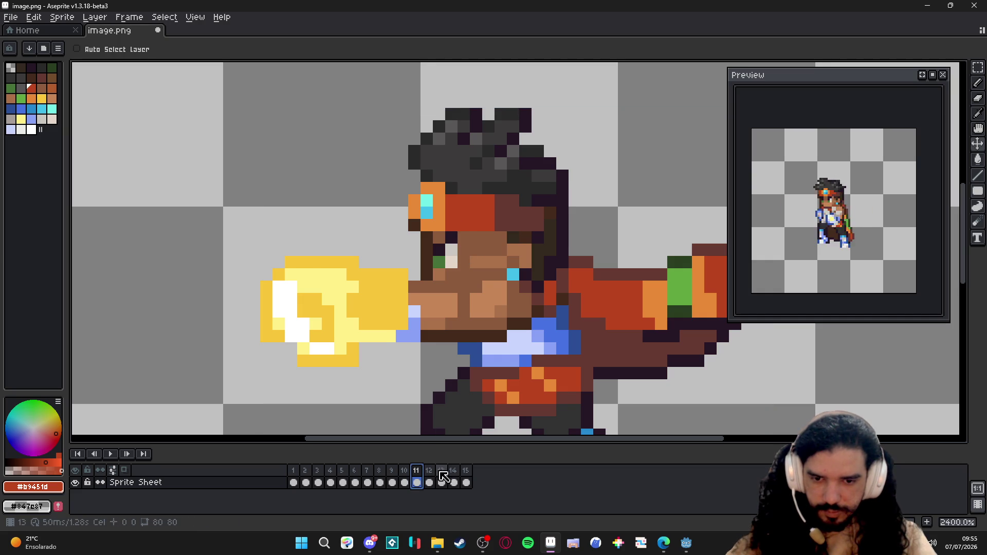
click(429, 471)
key(m)
mouse_move(443, 230)
mouse_down()
mouse_move(471, 269)
mouse_move(442, 260)
mouse_up()
key(Return)
key(b)
Step: Repaint the leftover eye pixel and grey pixel with skin colour, comparing frames 11 and 12
alt+click(476, 252)
click(464, 250)
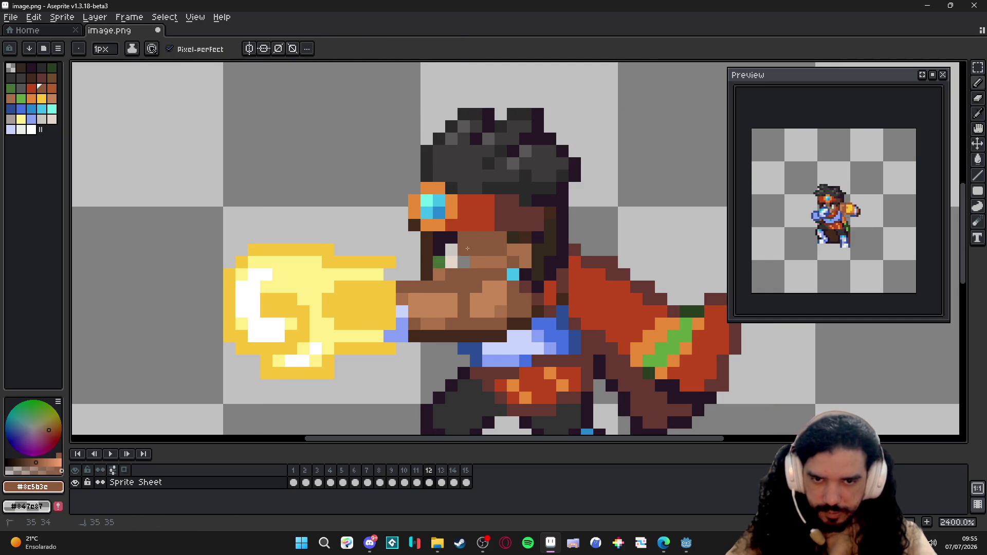
click(464, 263)
scroll(478, 265, down, 5)
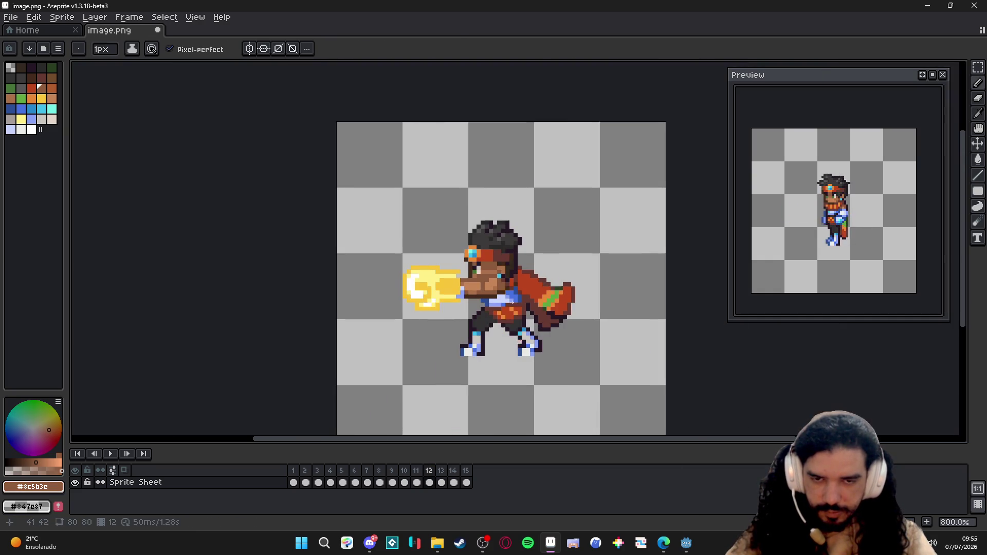
click(417, 471)
click(431, 472)
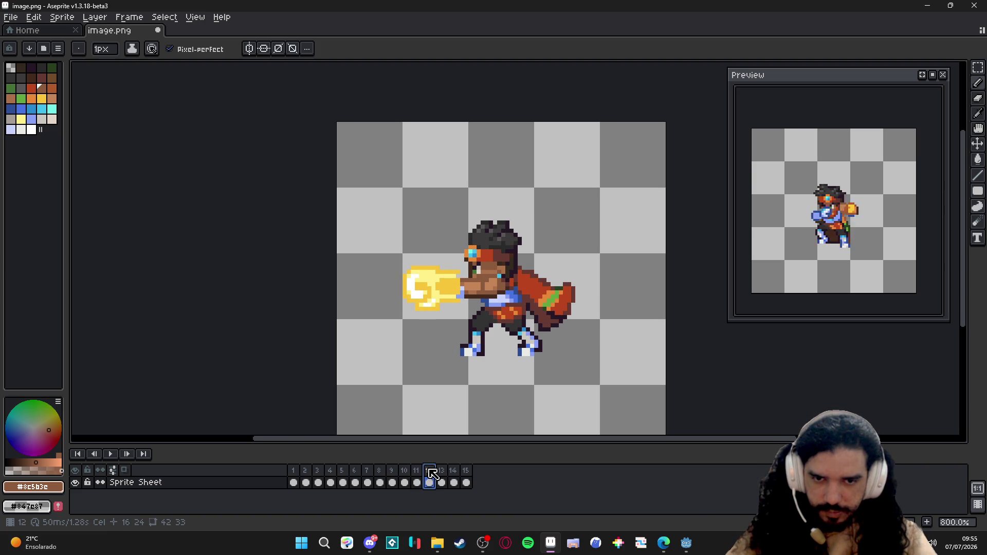
click(417, 477)
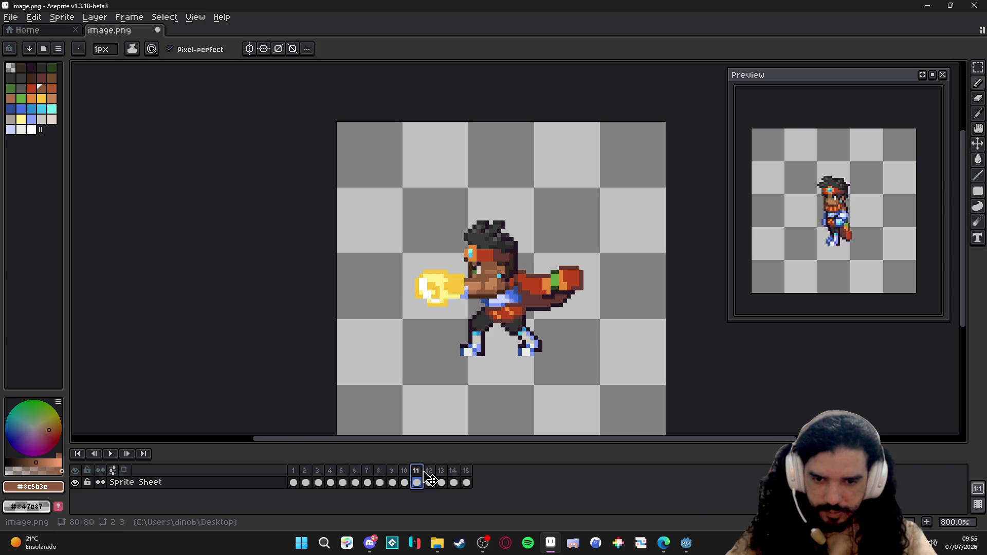
click(432, 475)
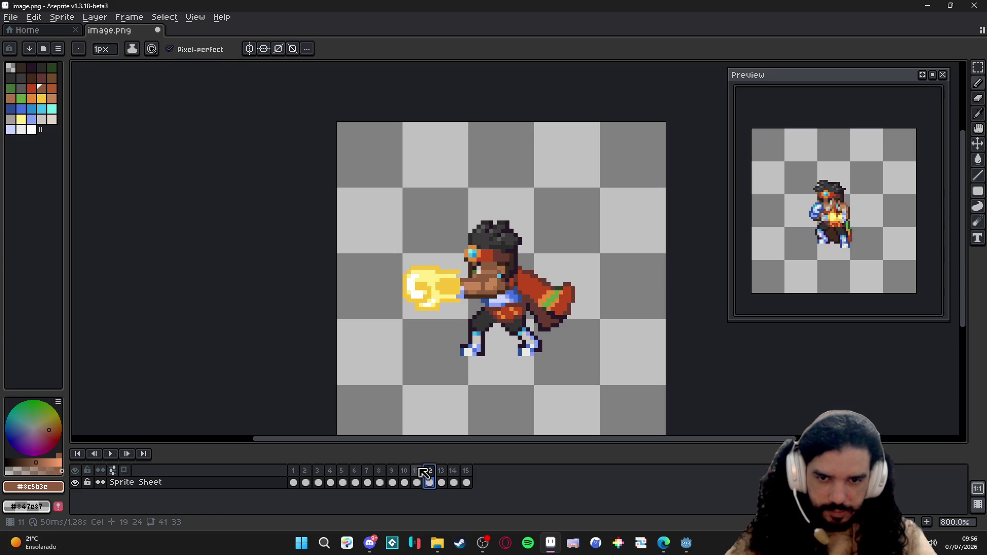
Step: Step through frames 13 and 14, settling on frame 13
click(443, 473)
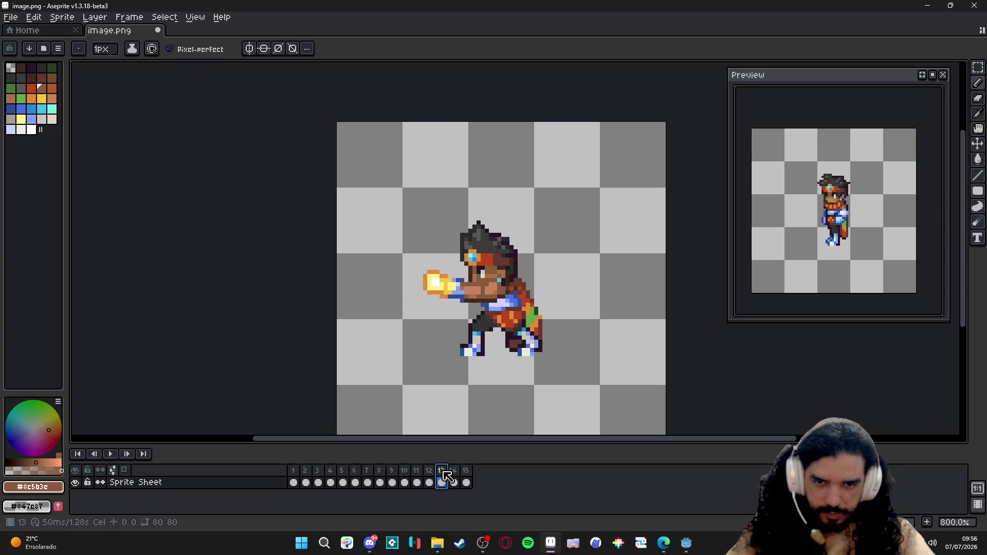
click(456, 475)
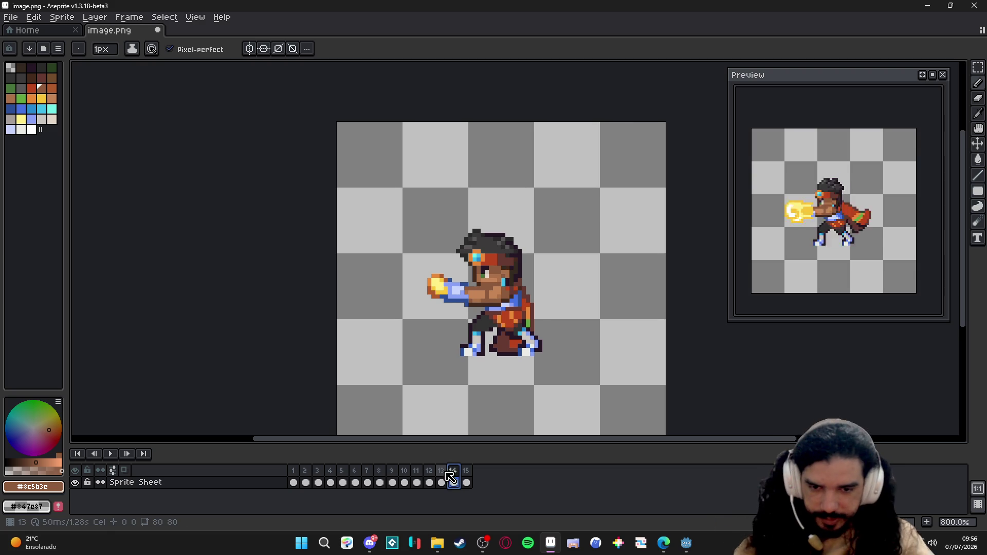
click(442, 478)
click(430, 482)
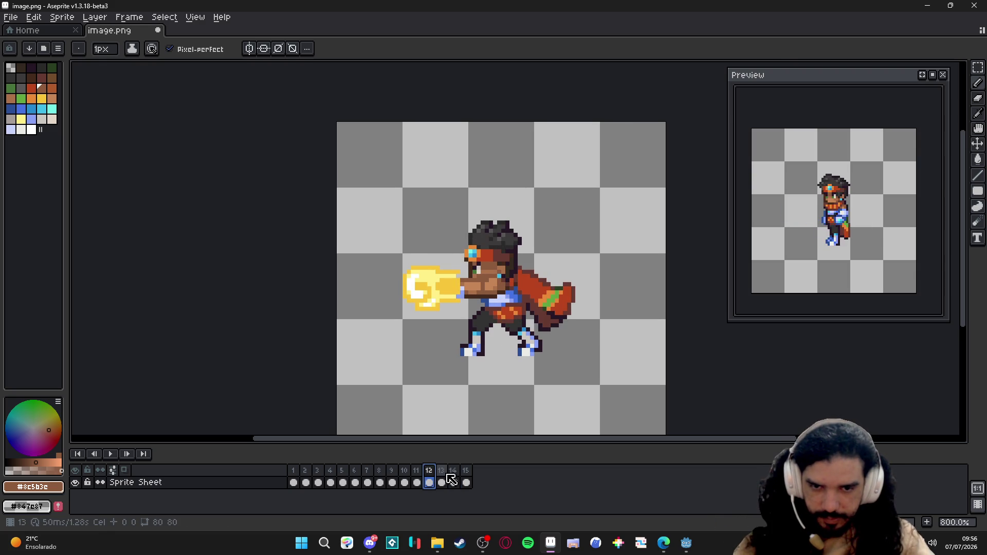
click(441, 482)
scroll(444, 264, up, 2)
Step: Try selecting the fireball on frame 13 with several marquees, then compare with frame 12
key(m)
drag(409, 254, 466, 315)
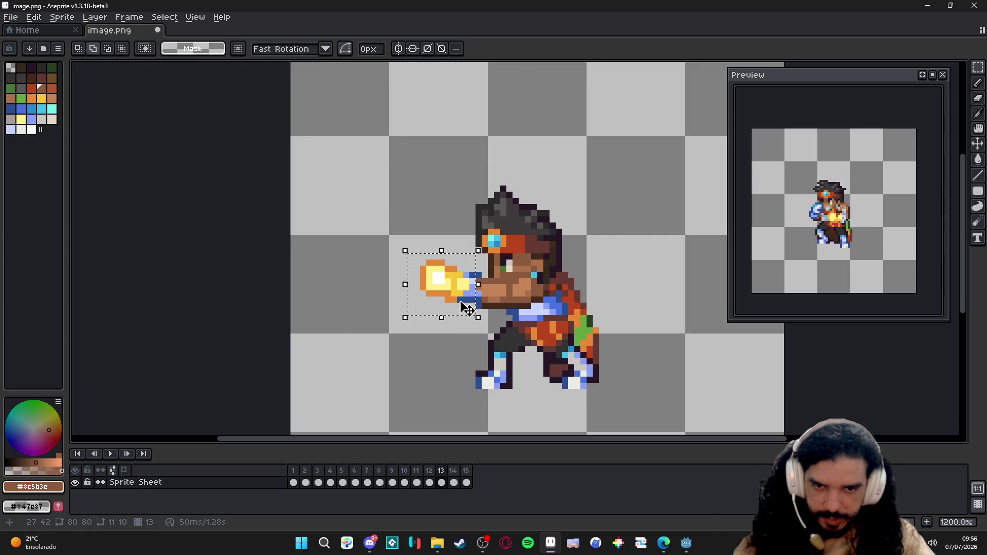
click(466, 311)
drag(394, 244, 460, 330)
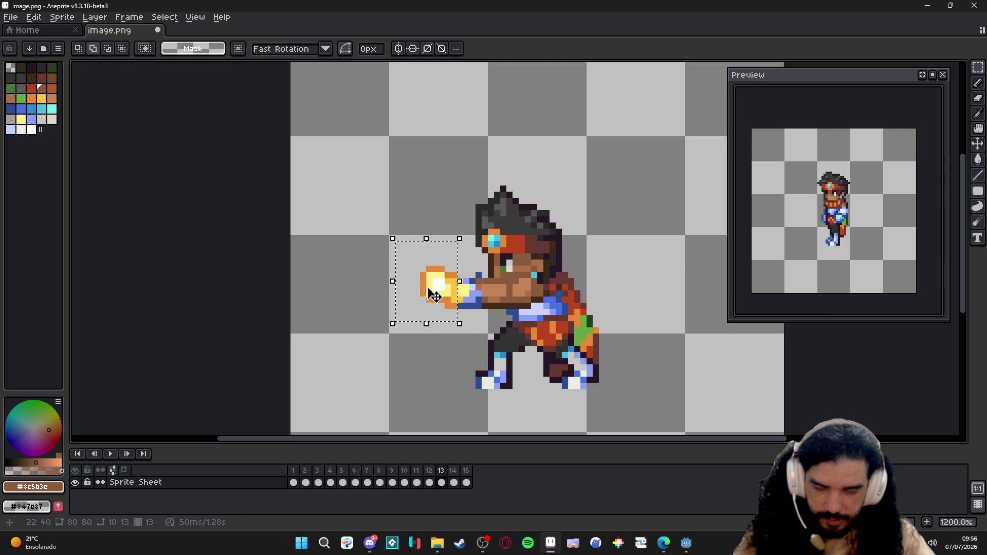
drag(400, 264, 448, 318)
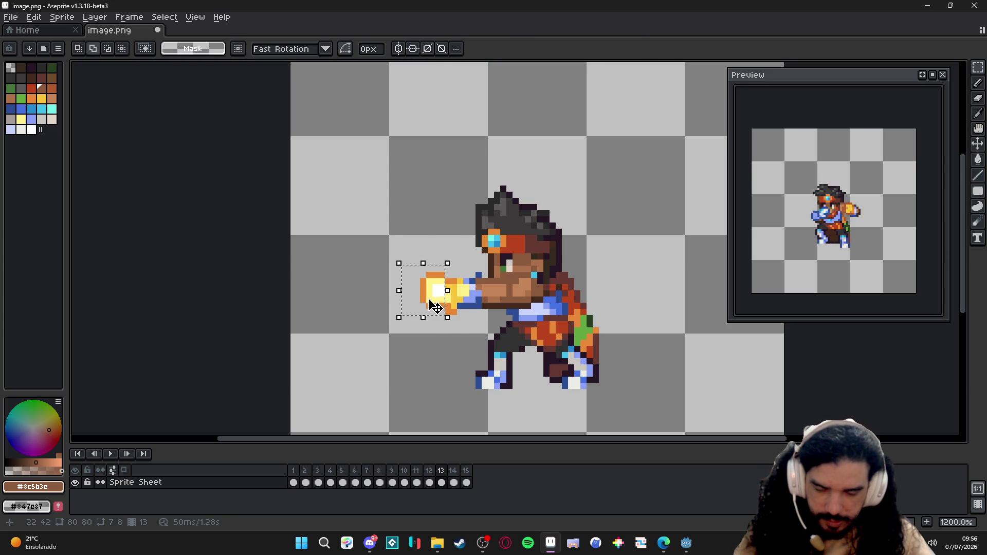
drag(399, 269, 448, 324)
key(ctrl+d)
key(b)
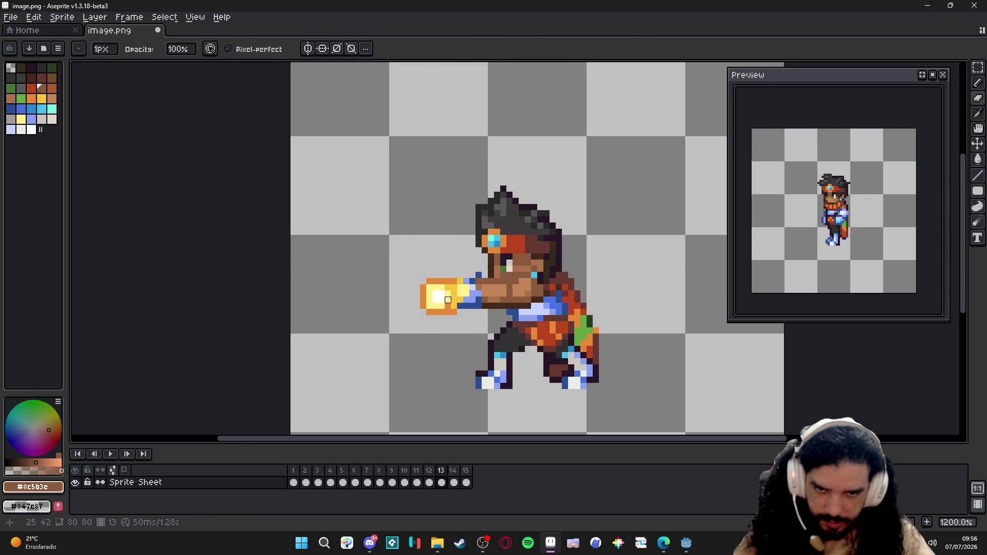
click(429, 483)
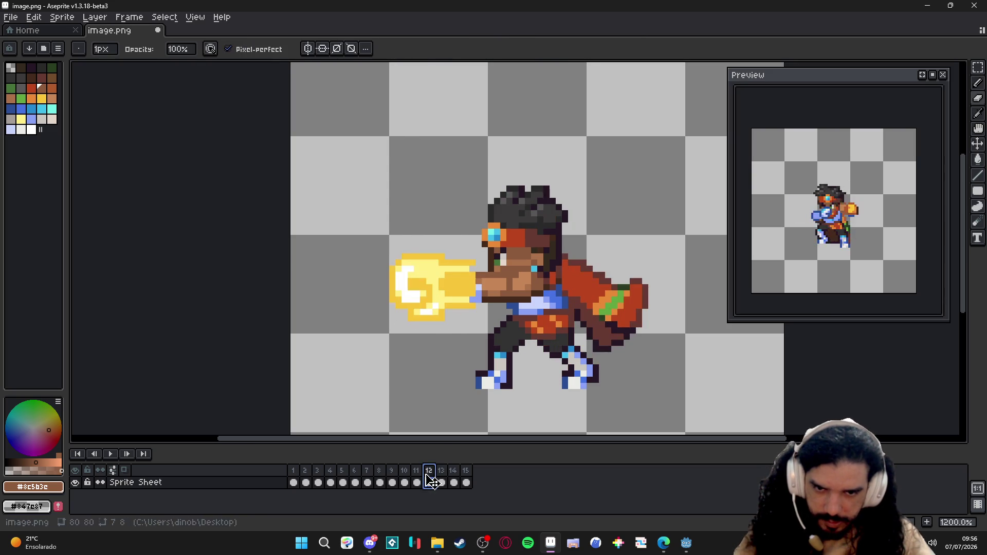
click(442, 479)
Step: Select the fireball again and shift it down one pixel onto the fist
key(m)
mouse_move(371, 242)
mouse_down()
mouse_move(463, 346)
mouse_move(483, 347)
mouse_up()
drag(435, 319, 436, 324)
key(ctrl+d)
key(u)
mouse_move(391, 255)
mouse_down()
mouse_move(458, 335)
mouse_move(426, 323)
mouse_up()
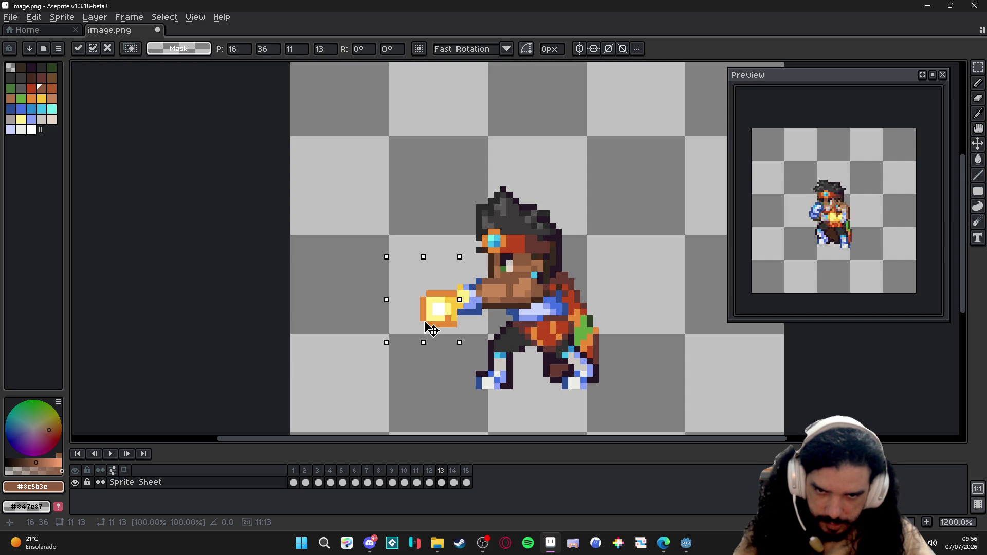
key(ctrl+d)
Step: Compare frame 13 against frame 14, then return to frame 13
click(458, 470)
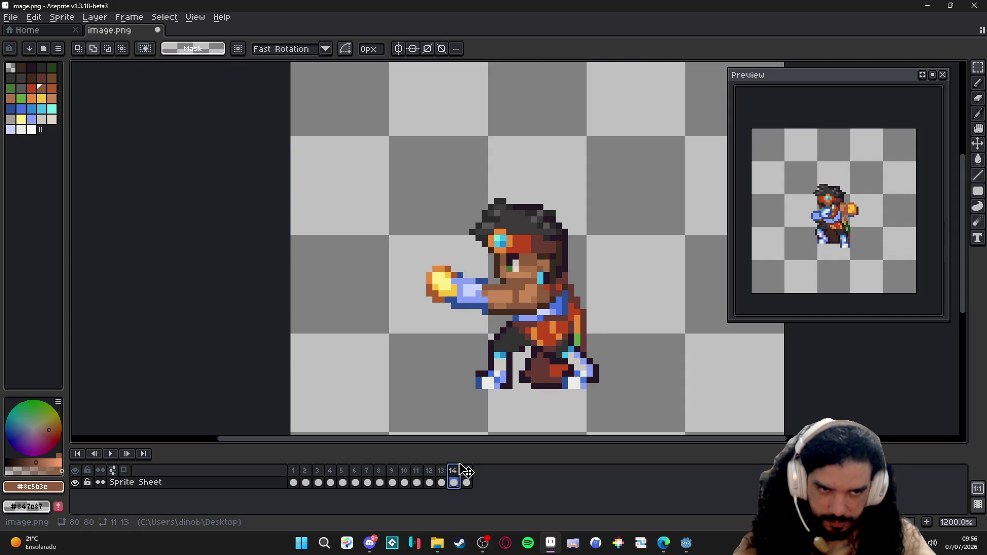
key(Left)
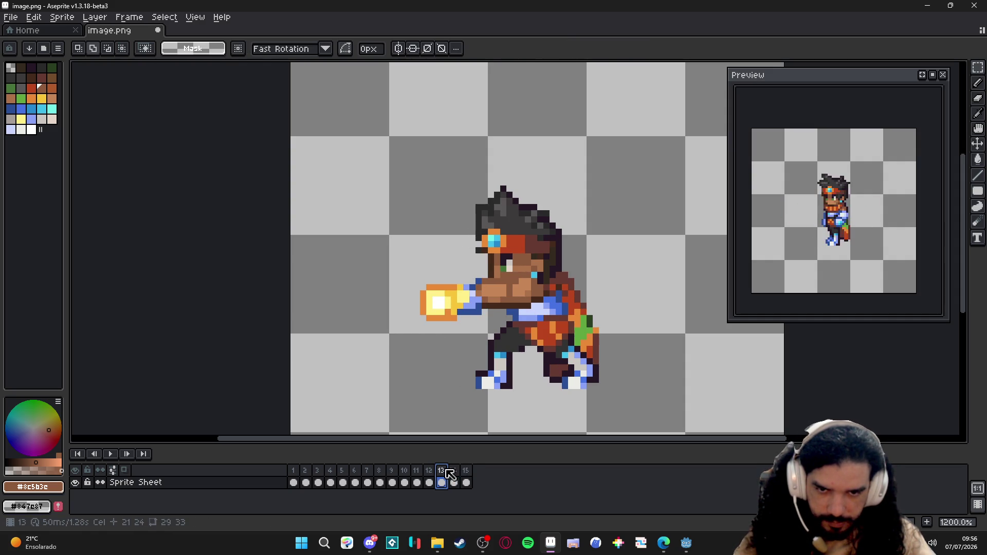
key(Right)
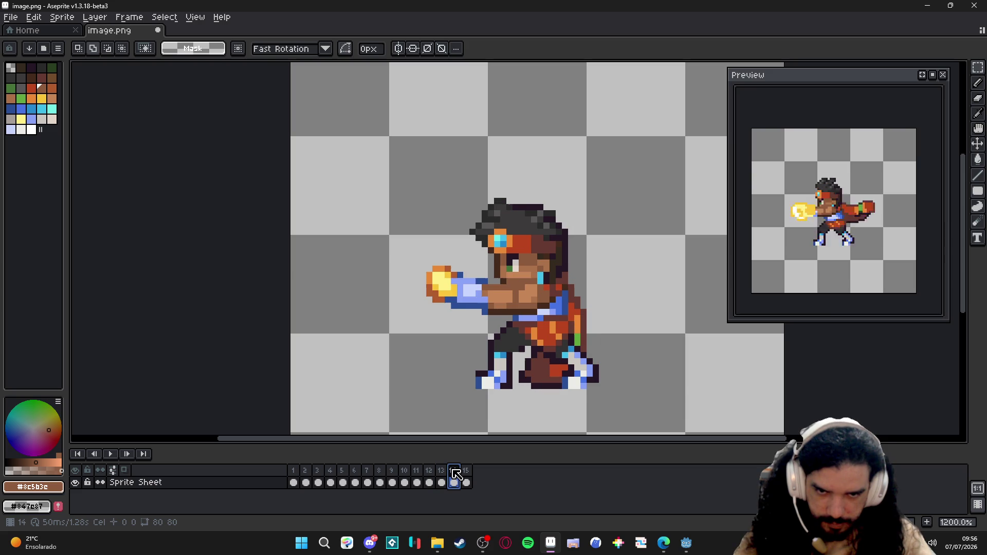
scroll(530, 316, up, 1)
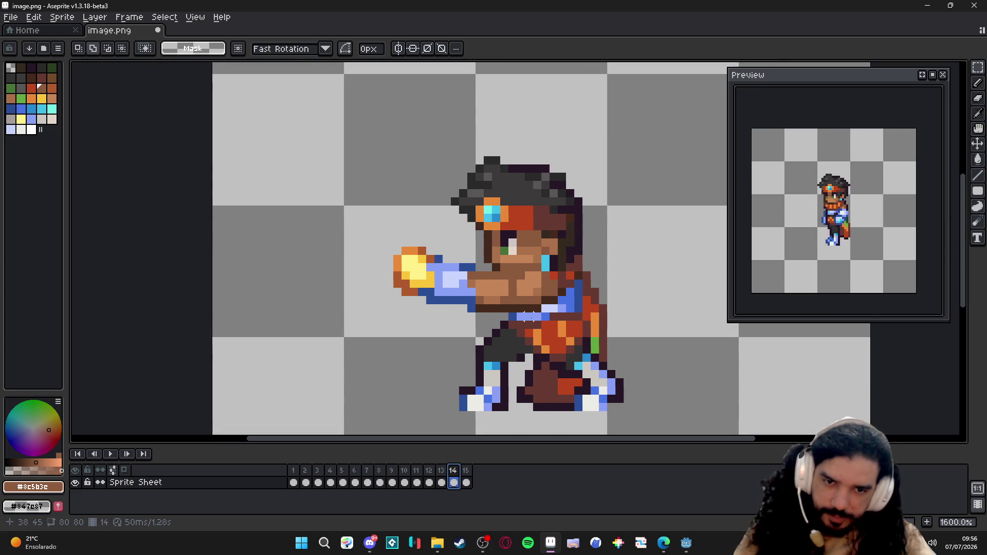
scroll(529, 317, down, 1)
click(444, 469)
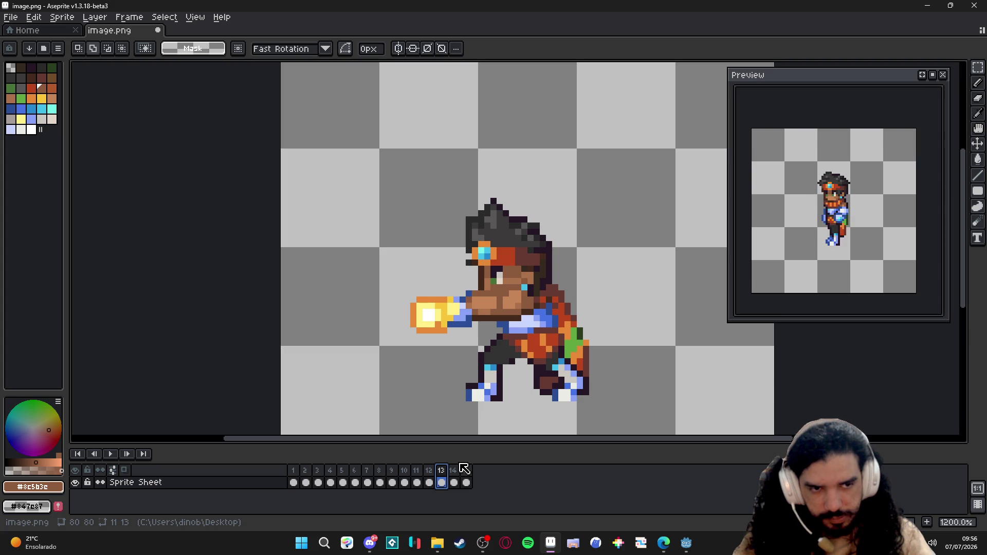
Step: Preview frames 13–15 and frame 1, then bring up frames 9 and 10
click(456, 471)
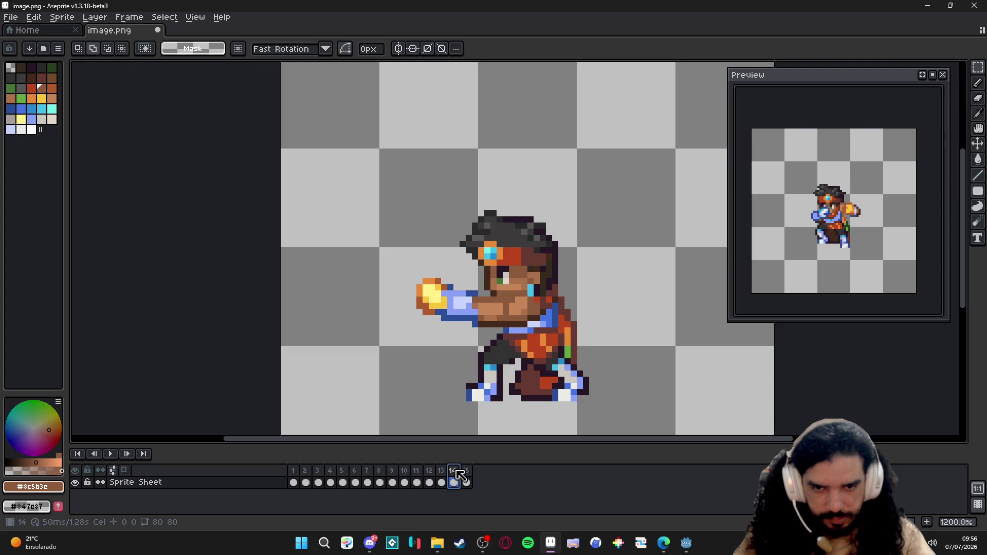
click(467, 472)
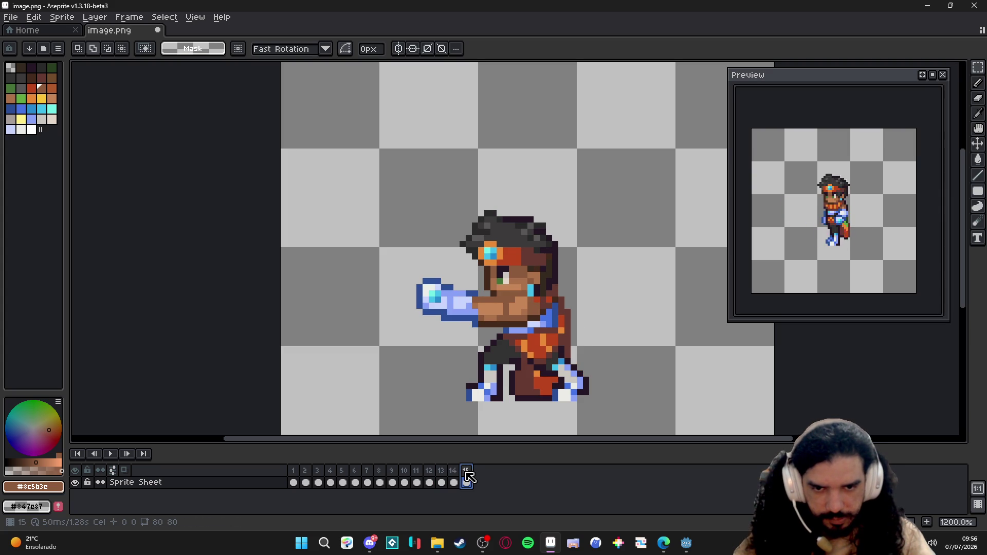
click(293, 472)
click(443, 475)
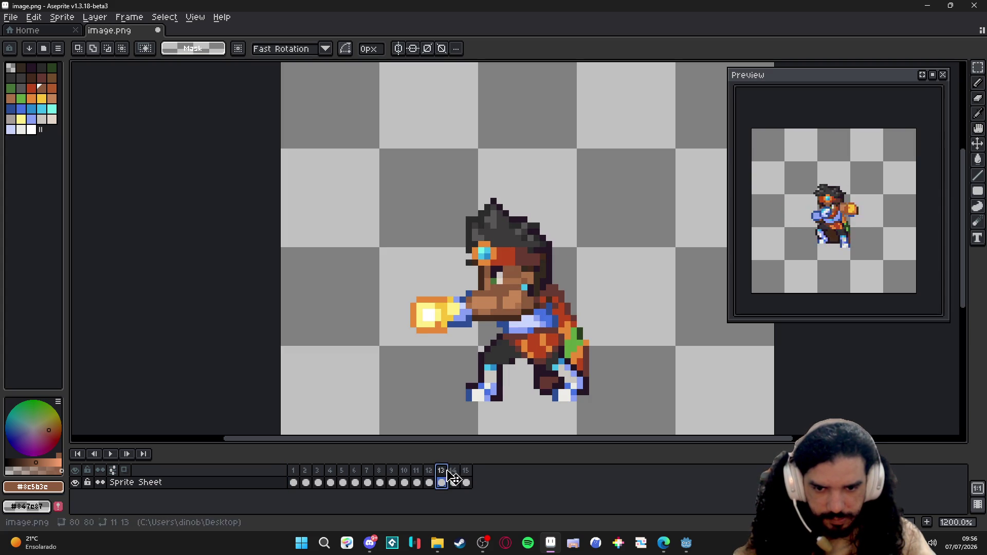
click(454, 476)
click(467, 481)
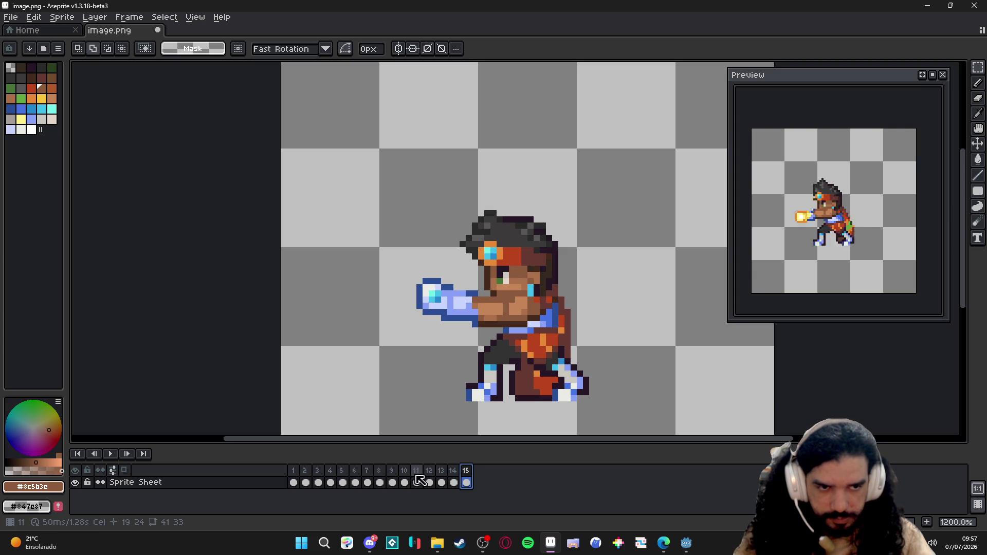
click(393, 482)
click(402, 482)
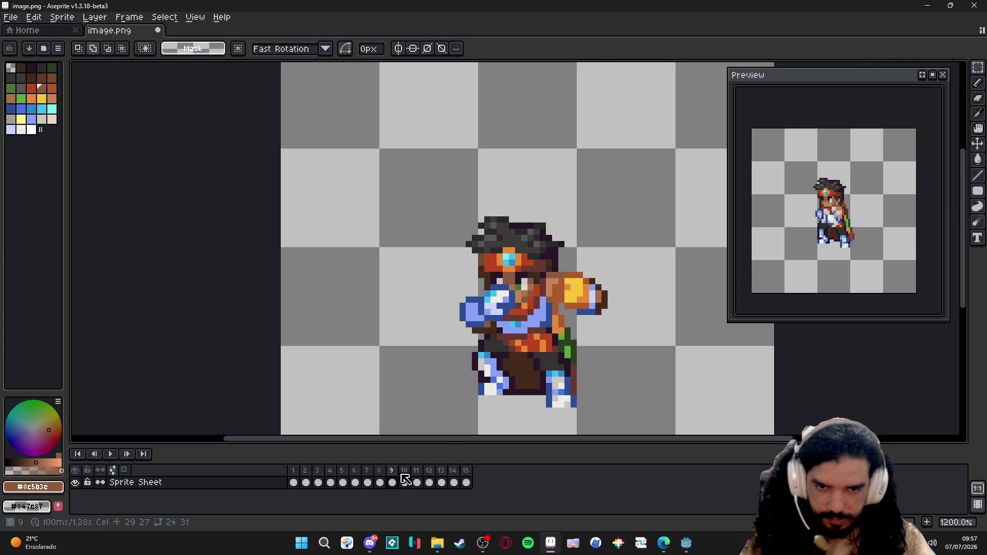
scroll(514, 301, up, 3)
Step: Recolour an arm pixel, undo it, and paint dark blue pixels near the face on frame 10
key(b)
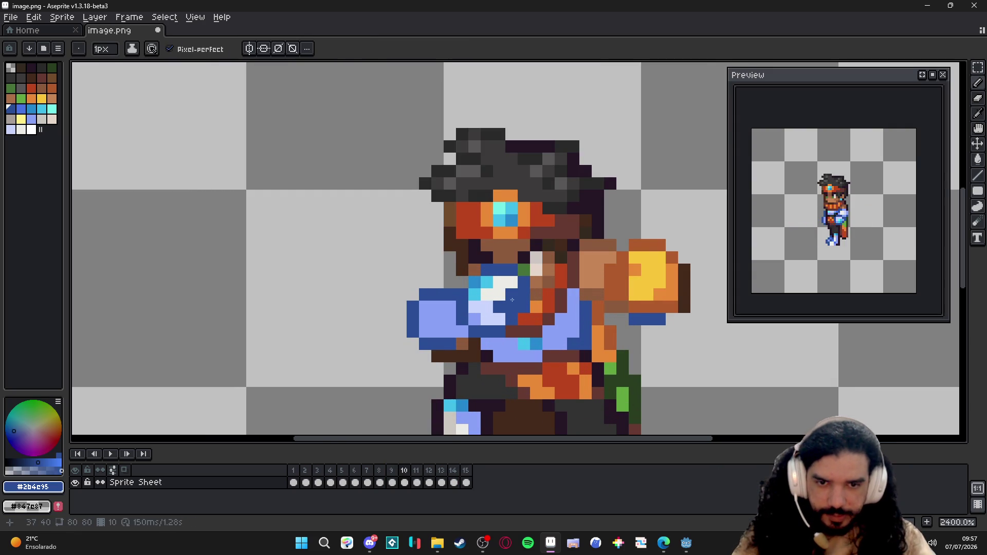
click(524, 331)
key(ctrl+z)
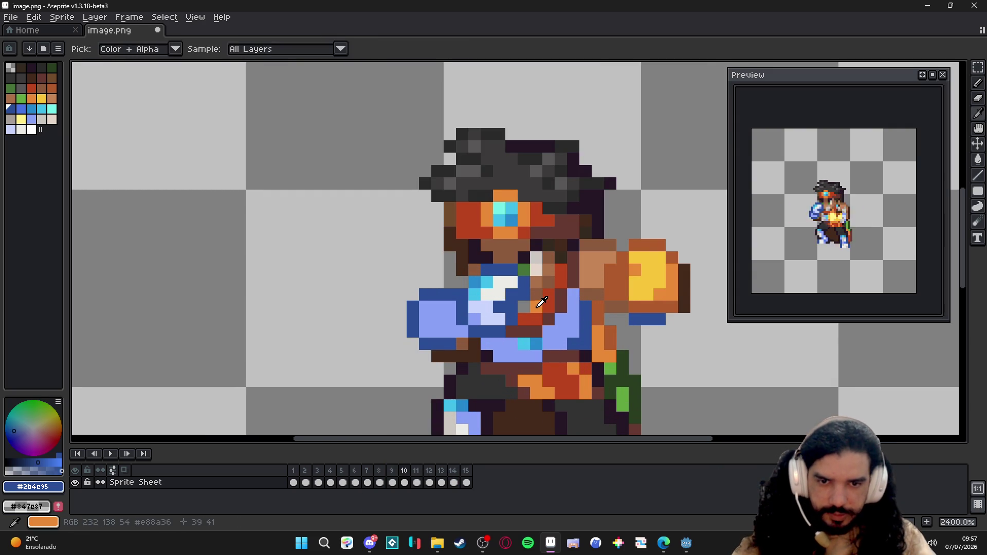
alt+click(535, 308)
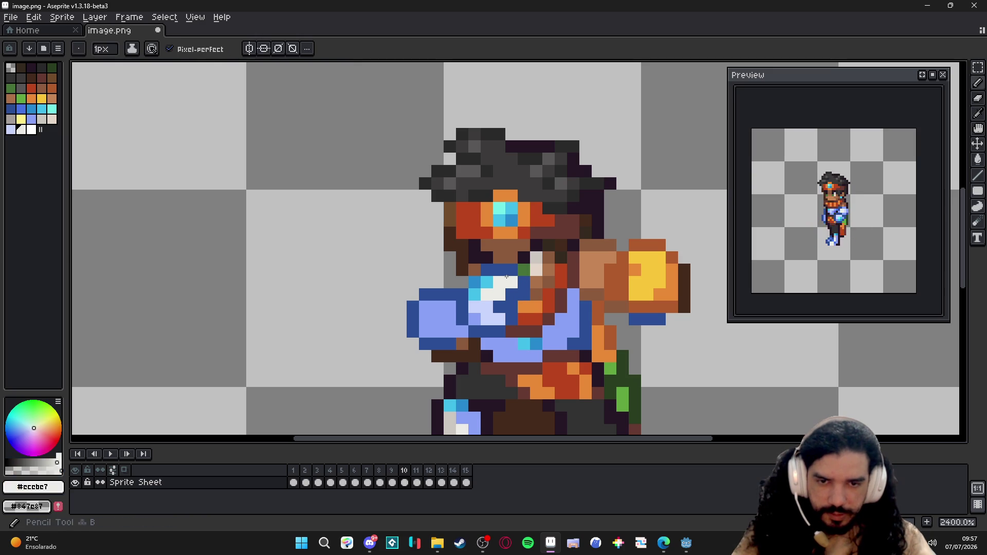
alt+click(522, 273)
click(512, 257)
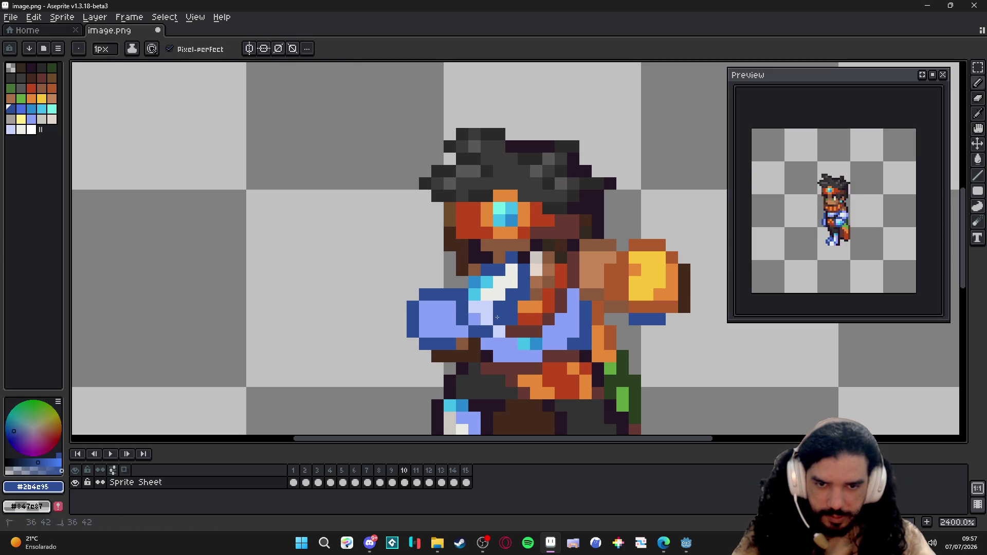
Step: Paint chest pixels orange, undo the unwanted one, and repaint a chest pixel pale blue
alt+click(509, 315)
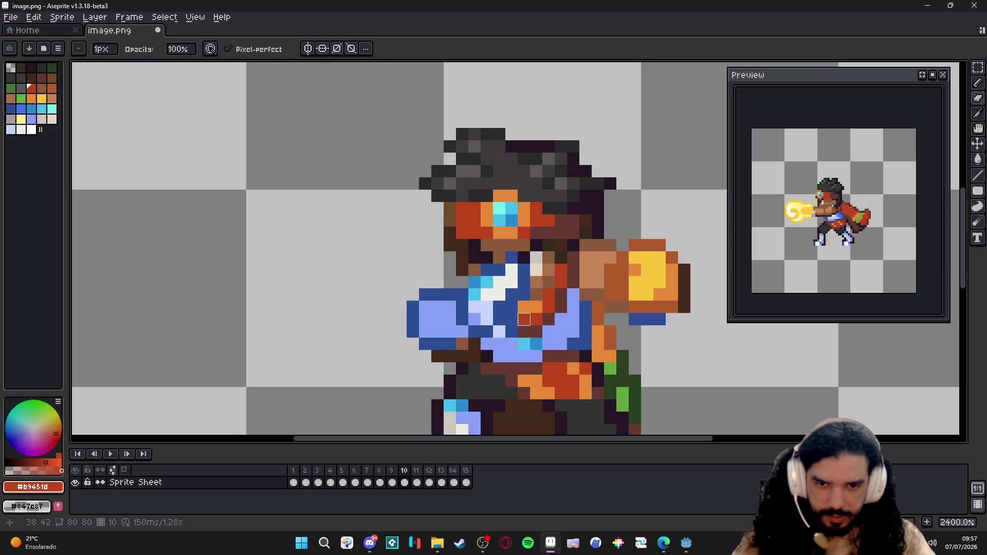
alt+click(524, 307)
click(512, 337)
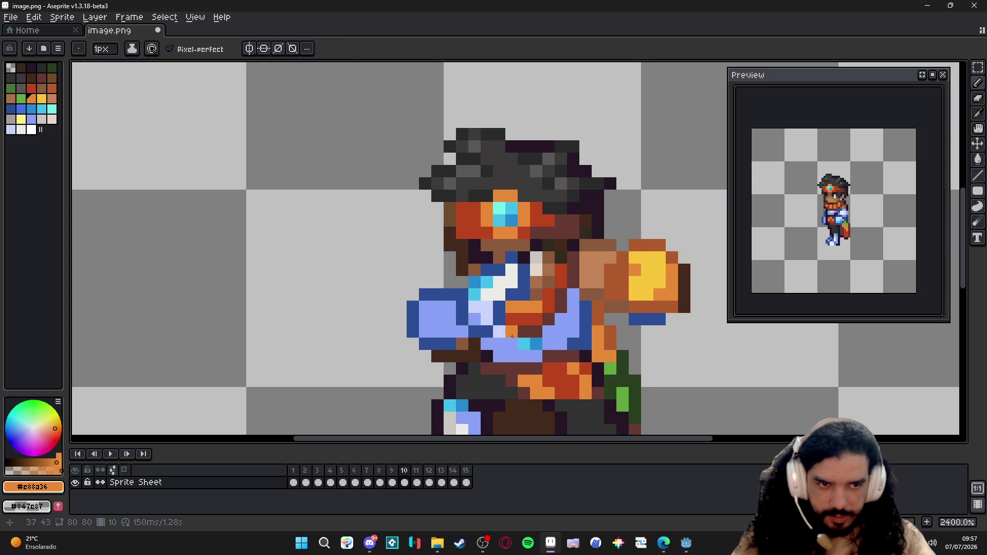
key(ctrl+z)
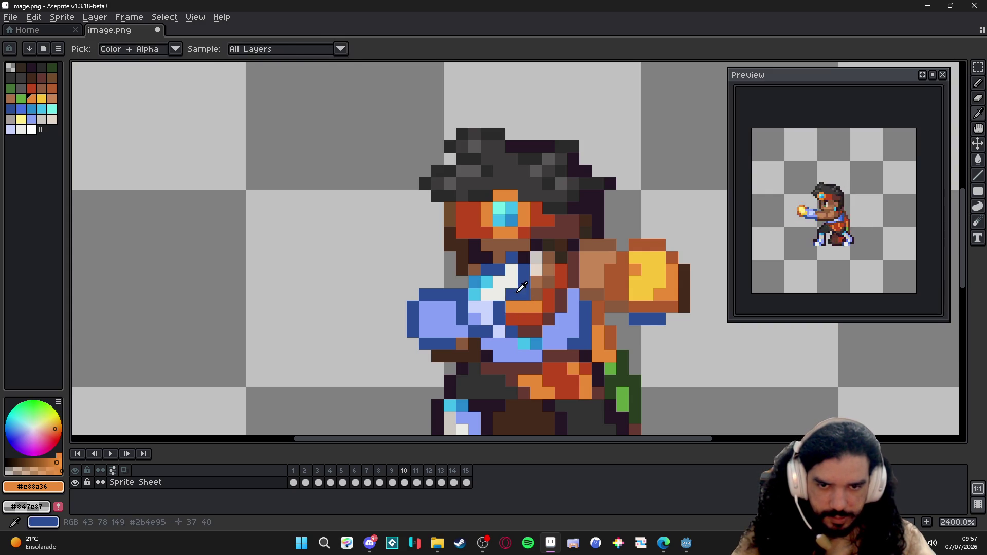
alt+click(512, 283)
alt+click(486, 313)
click(513, 284)
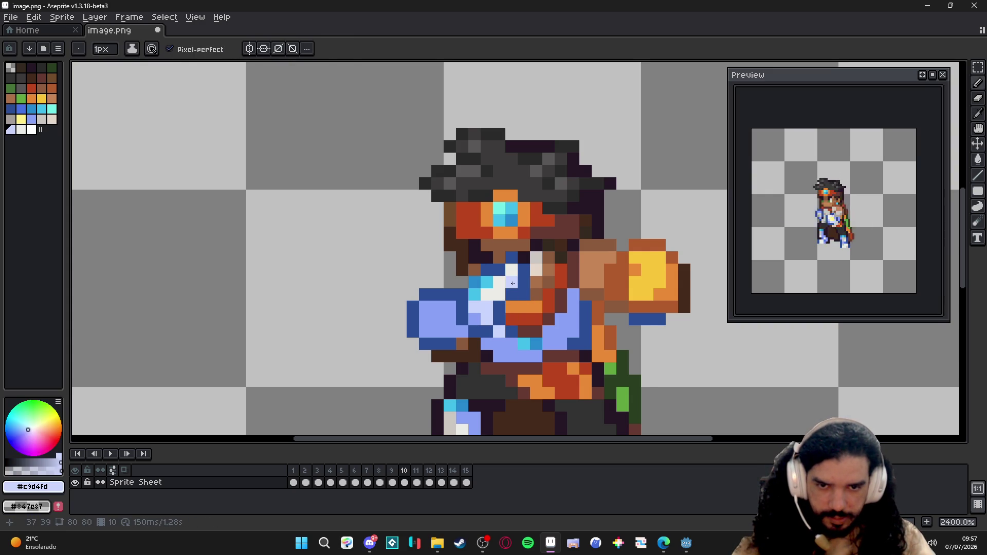
Step: Sample dark and pale blue, try a dark blue chest pixel and undo it, then show frame 9
scroll(495, 304, down, 5)
scroll(533, 342, up, 2)
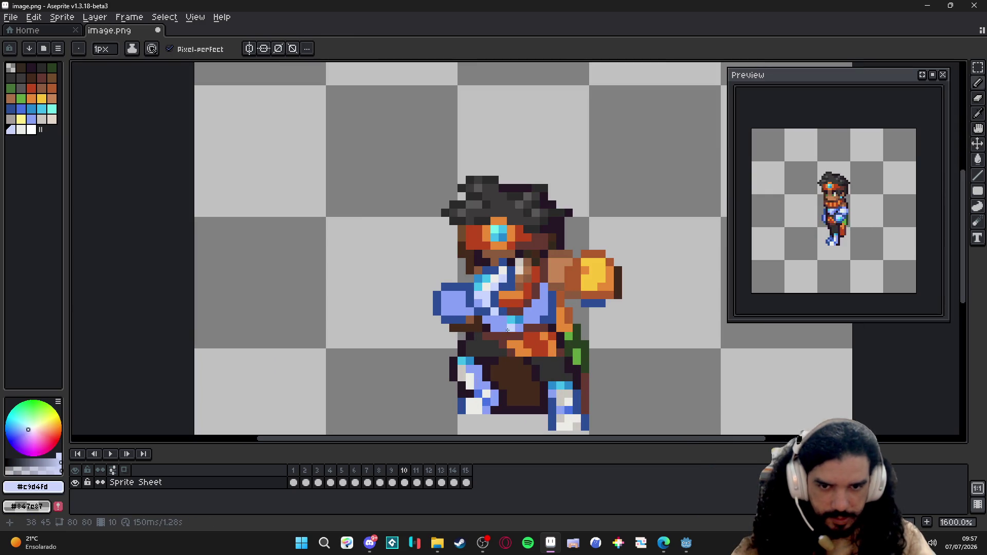
alt+click(509, 330)
scroll(509, 330, down, 3)
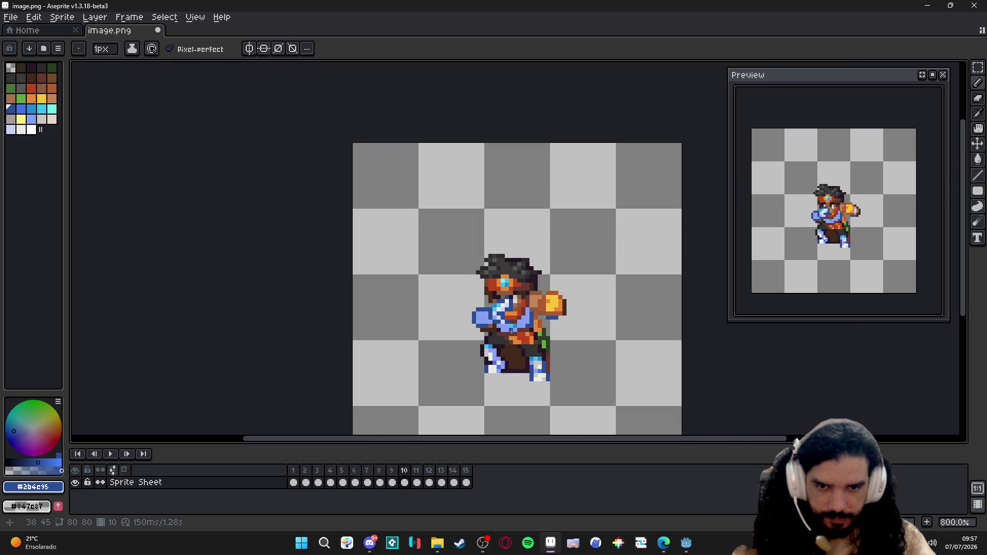
scroll(502, 309, up, 3)
alt+click(501, 298)
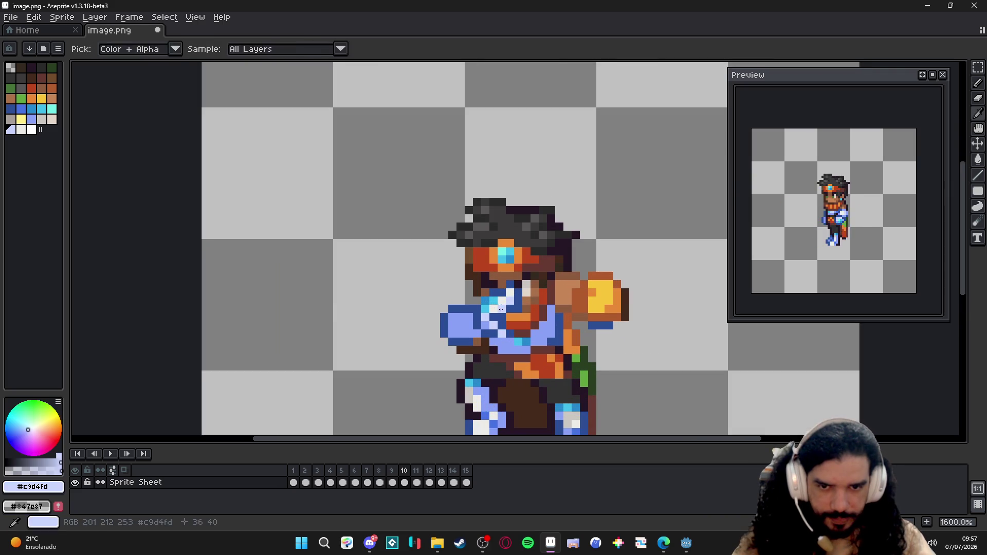
scroll(518, 305, down, 3)
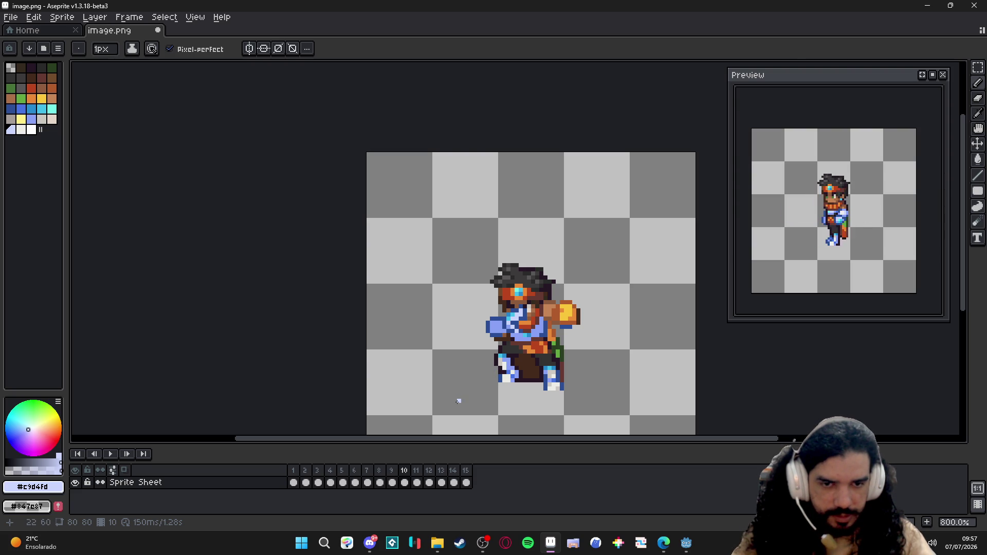
scroll(507, 343, up, 5)
alt+click(539, 257)
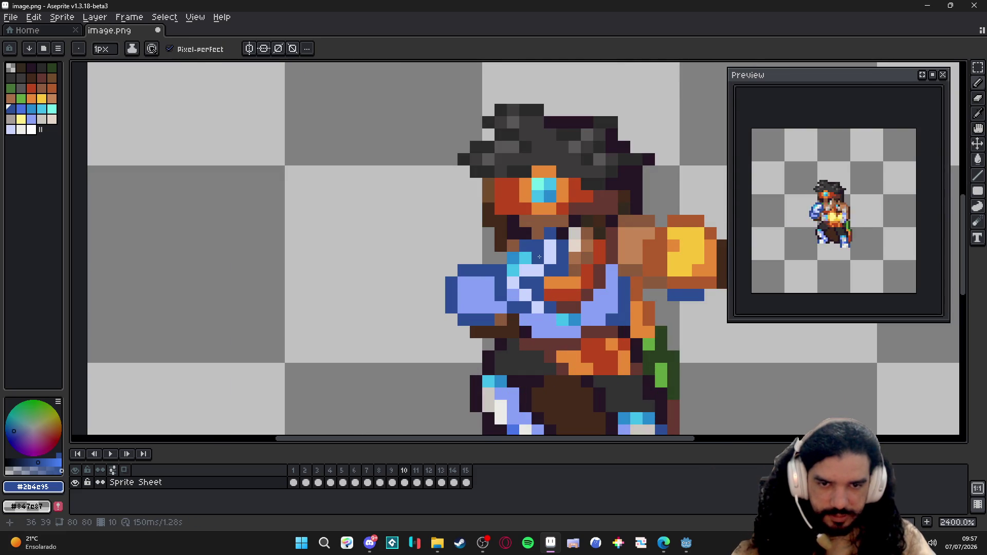
click(523, 273)
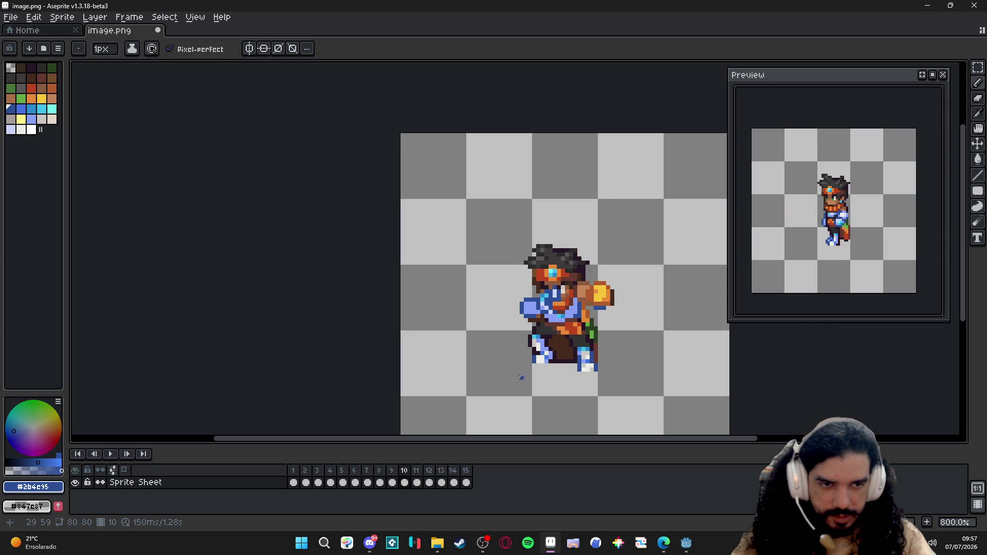
key(ctrl+z)
key(ctrl+z)
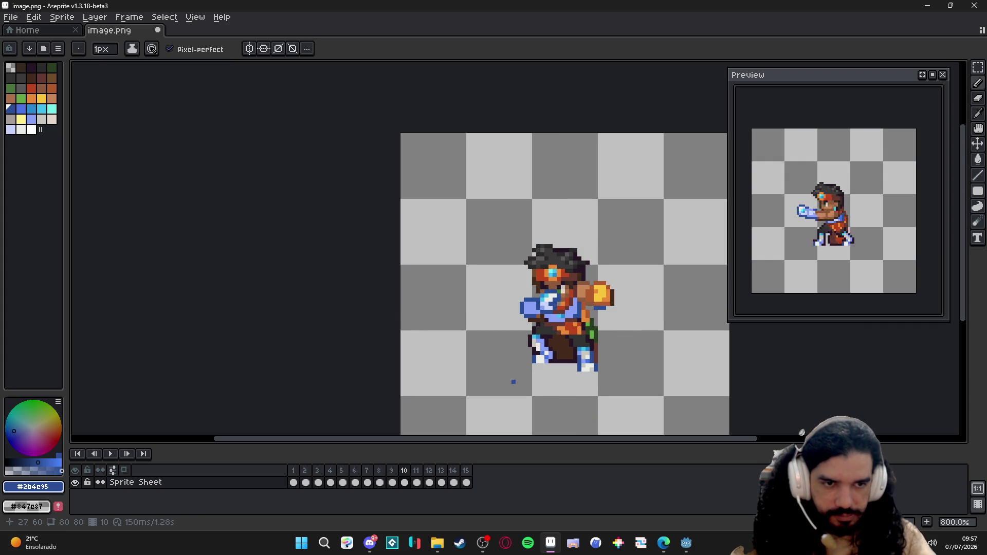
click(392, 483)
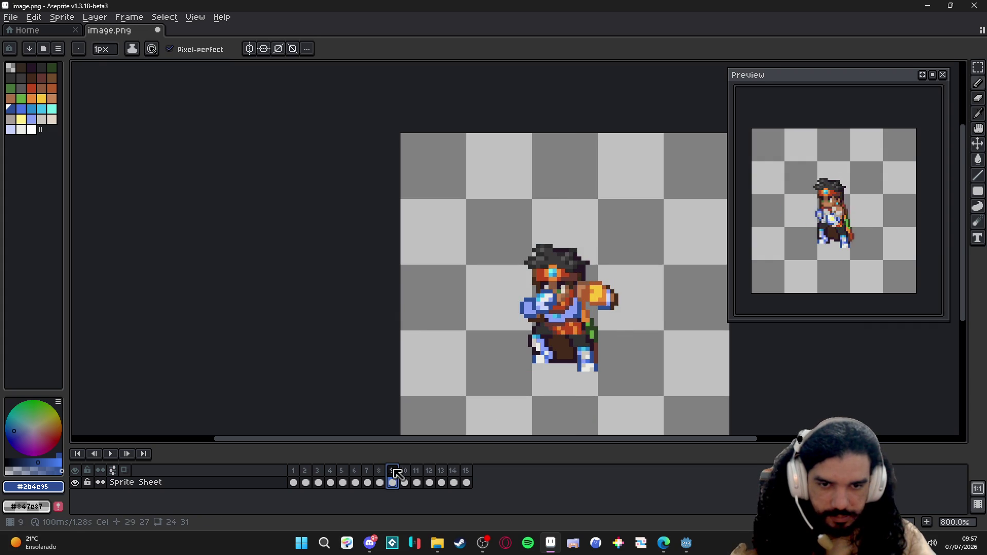
Step: On frame 10, paint a chest pixel off-white and two lavender chest pixels dark blue
click(407, 483)
scroll(558, 296, up, 5)
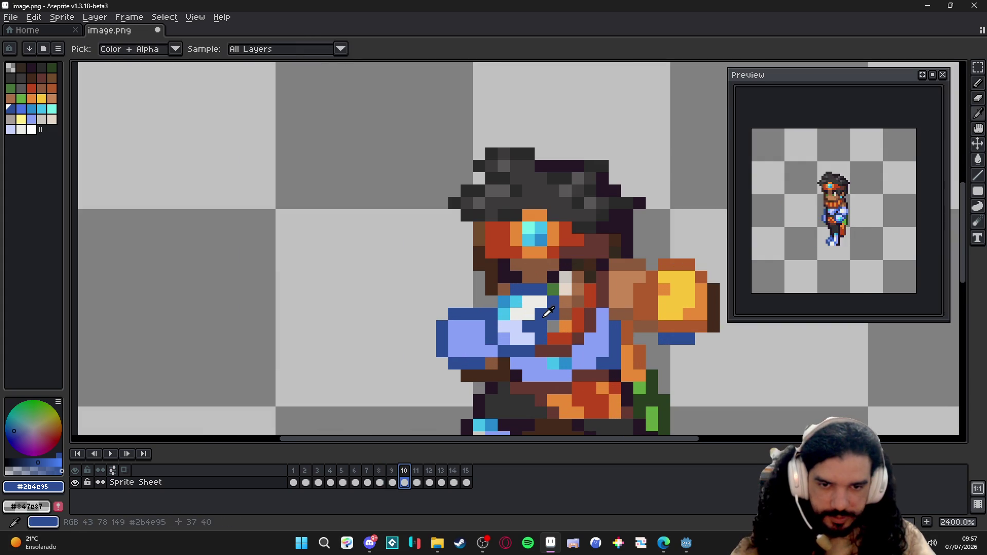
alt+click(535, 307)
click(541, 314)
alt+click(541, 327)
click(529, 327)
click(529, 339)
Step: Paint one more chest pixel dark blue, then step through frames 11 and 14 to frame 12
alt+click(542, 338)
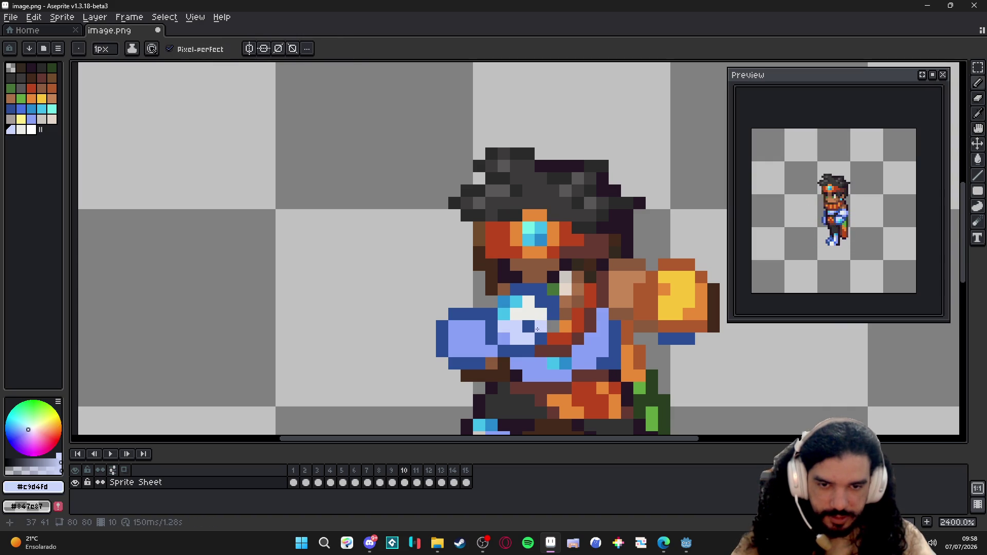
alt+click(543, 337)
click(553, 339)
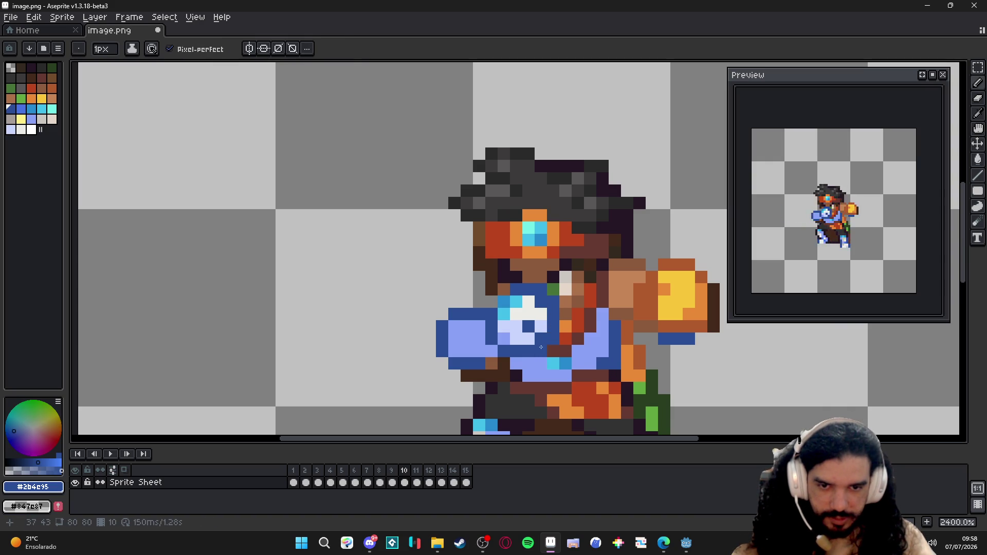
scroll(556, 385, down, 5)
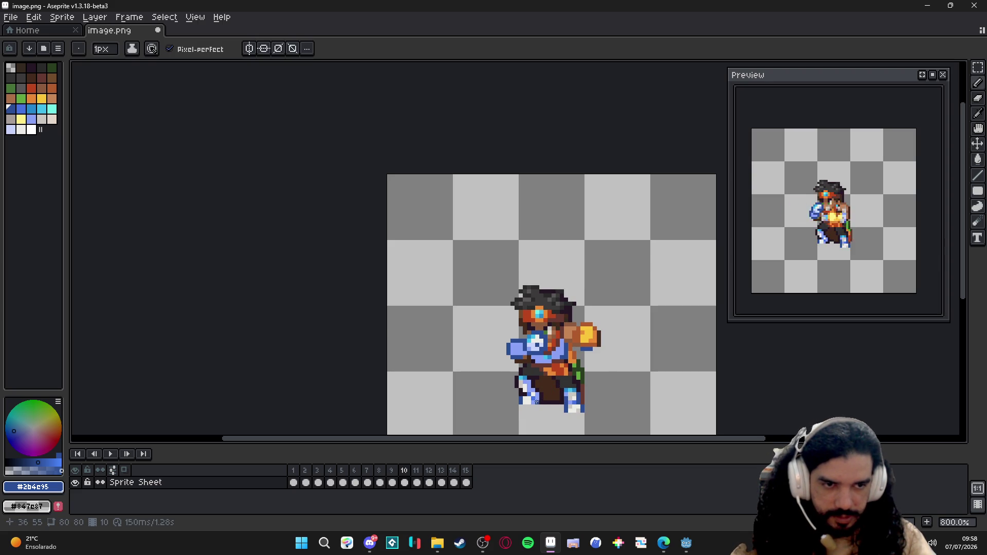
click(416, 470)
click(453, 484)
key(Left)
key(Left)
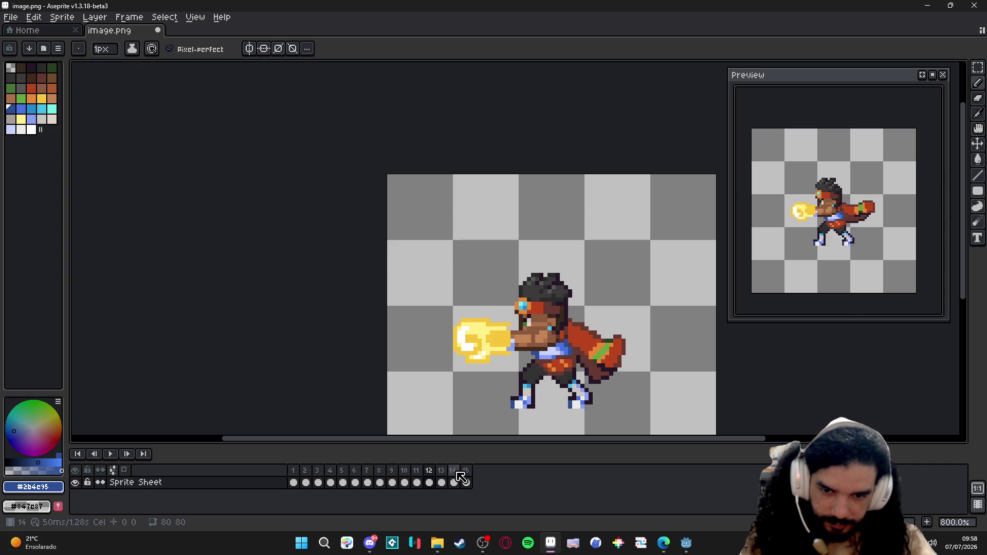
Step: Give frame 12 a 200 ms duration, after first trying 100 ms
double_click(429, 470)
text(100)
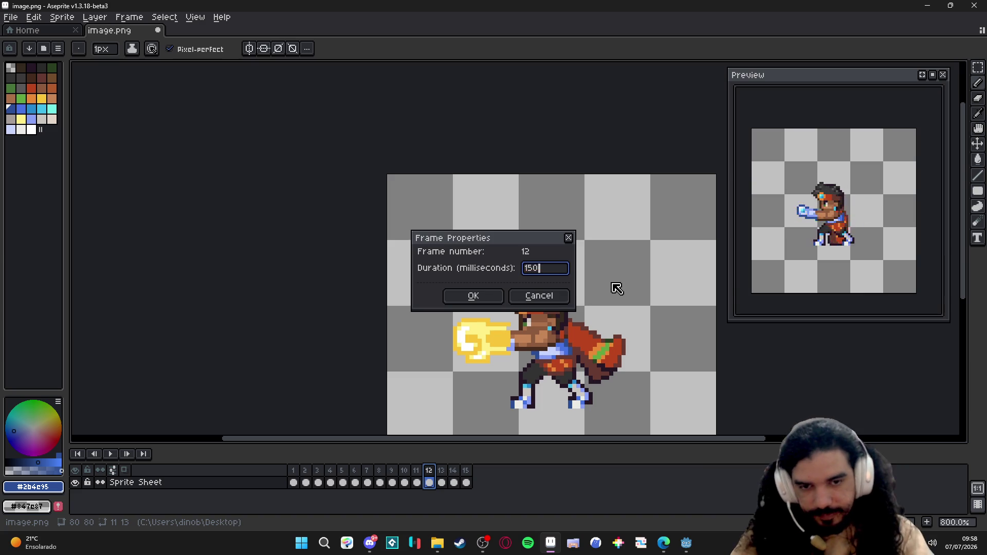
key(Return)
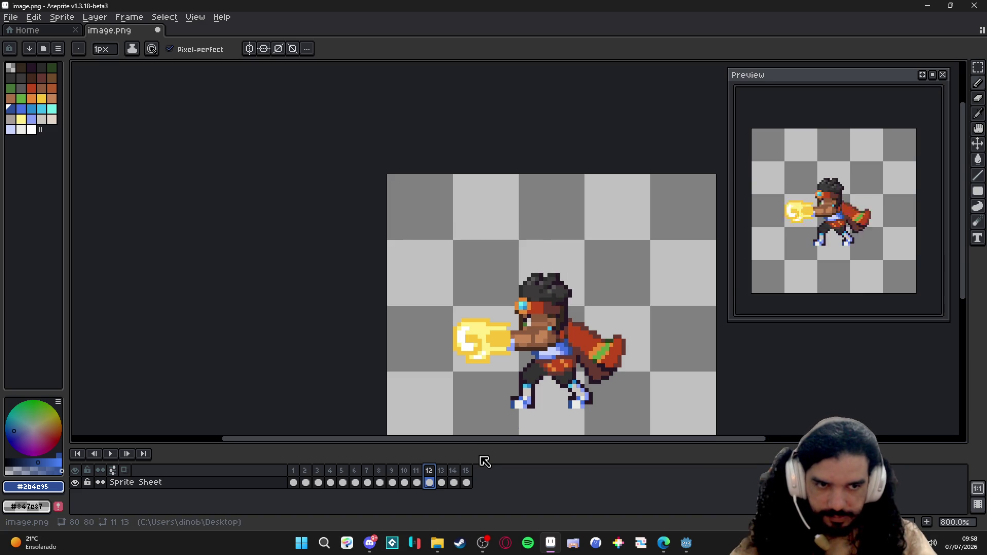
double_click(429, 471)
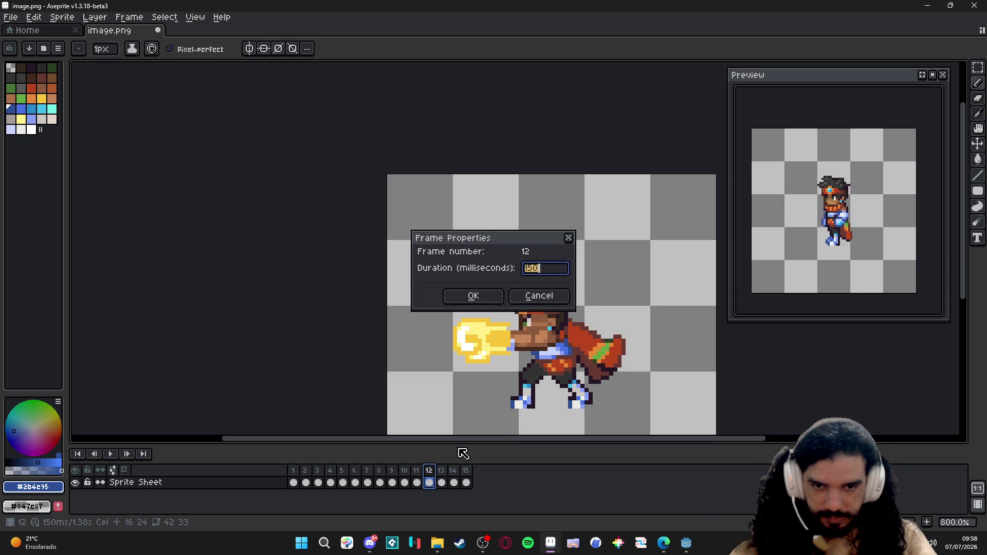
text(200)
key(Return)
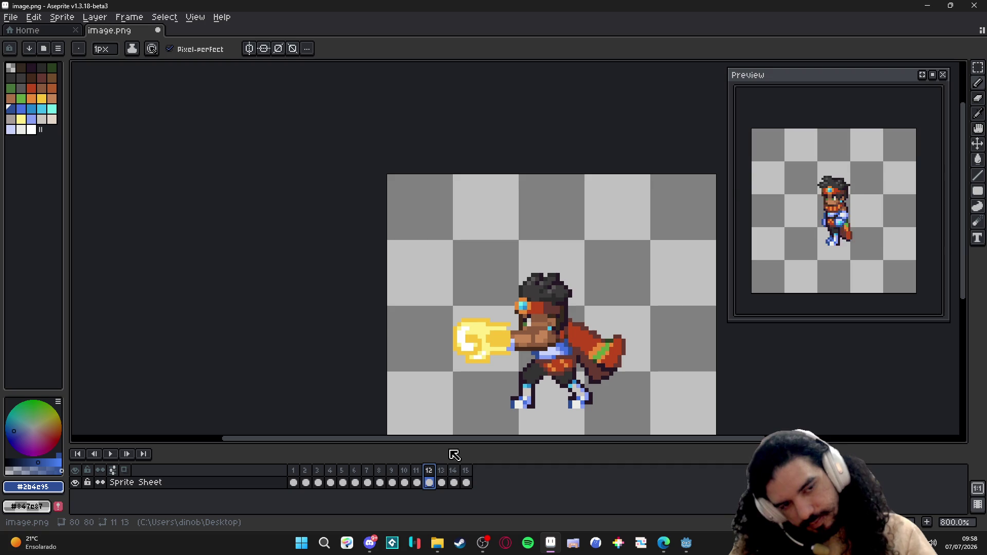
Step: Scrub through frames 10–12, then land on frame 10 by way of frame 6
click(417, 483)
click(404, 482)
click(417, 482)
click(430, 482)
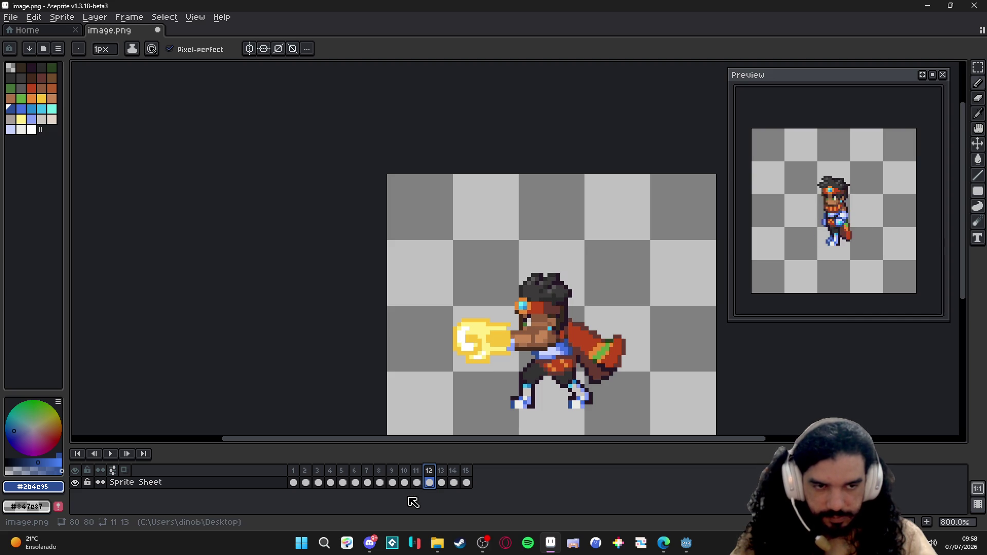
click(357, 482)
key(Right)
key(Right)
key(Right)
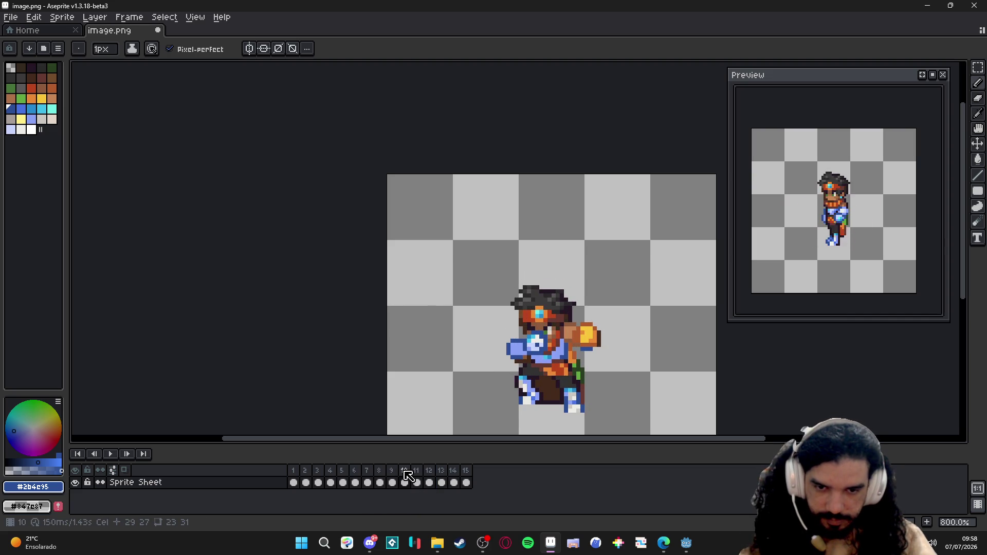
Step: Set frame 10's duration to 200 ms and compare it with frame 11's fireball pose
double_click(406, 472)
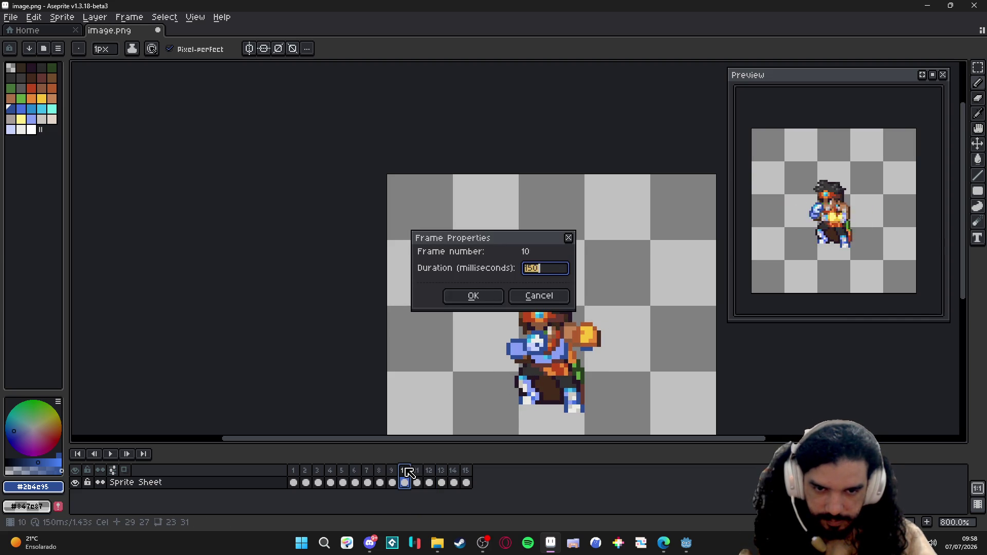
text(200)
key(Return)
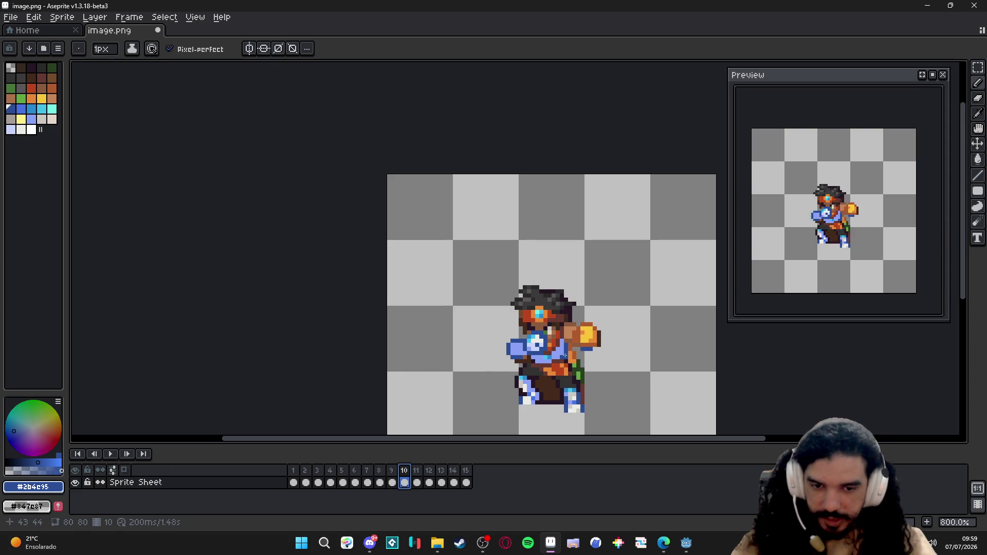
click(418, 471)
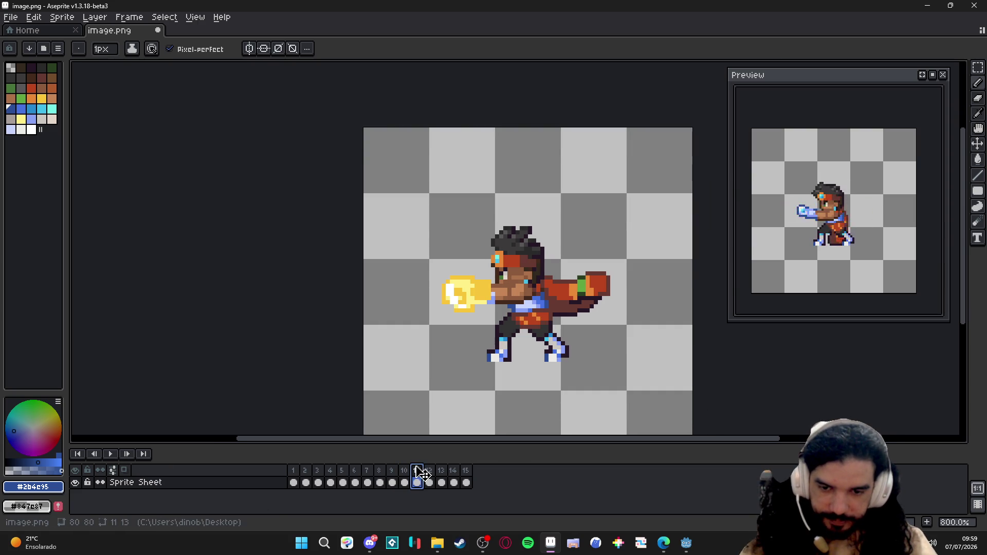
click(407, 471)
scroll(530, 362, up, 1)
key(v)
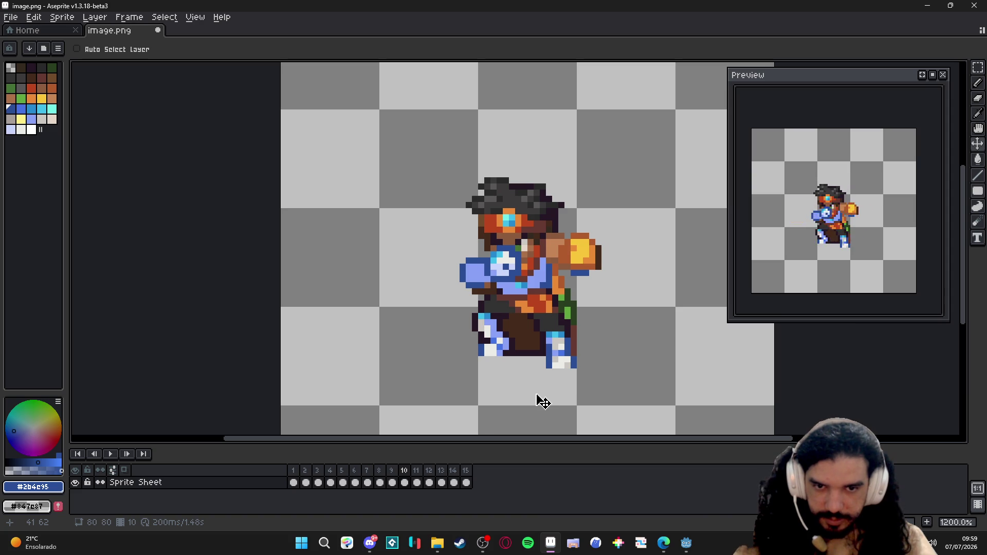
Step: Return to frame 10 and marquee-select the right foot pixels
click(417, 481)
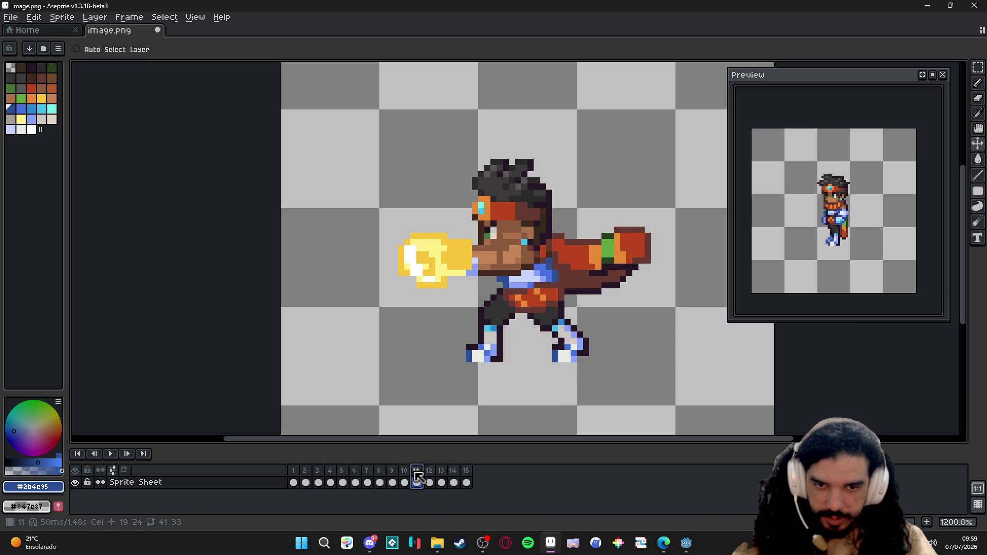
click(405, 479)
key(m)
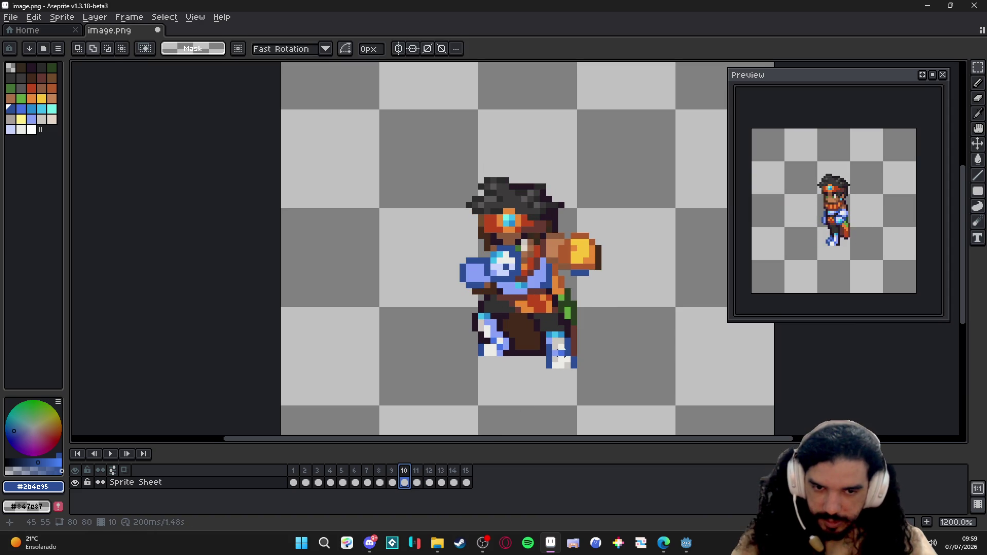
scroll(556, 361, up, 1)
mouse_move(545, 367)
mouse_down()
mouse_move(571, 324)
mouse_move(578, 368)
mouse_move(589, 340)
mouse_up()
Step: Extend the selection over the left foot, the dark pixels above both feet and the leg strips
scroll(578, 368, up, 1)
scroll(516, 343, up, 1)
mouse_move(516, 344)
mouse_down()
mouse_move(571, 250)
mouse_move(587, 252)
mouse_up()
drag(502, 268, 573, 232)
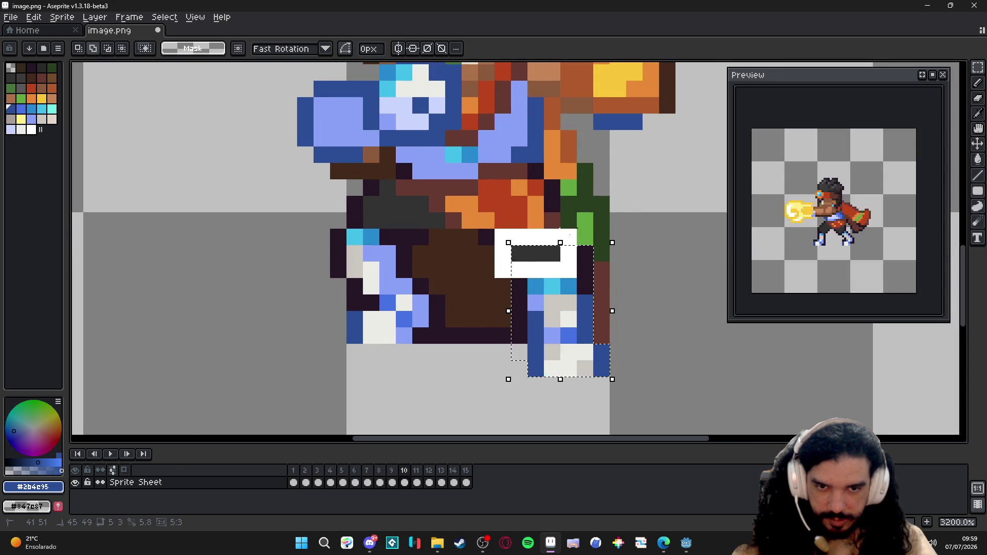
drag(441, 299, 350, 360)
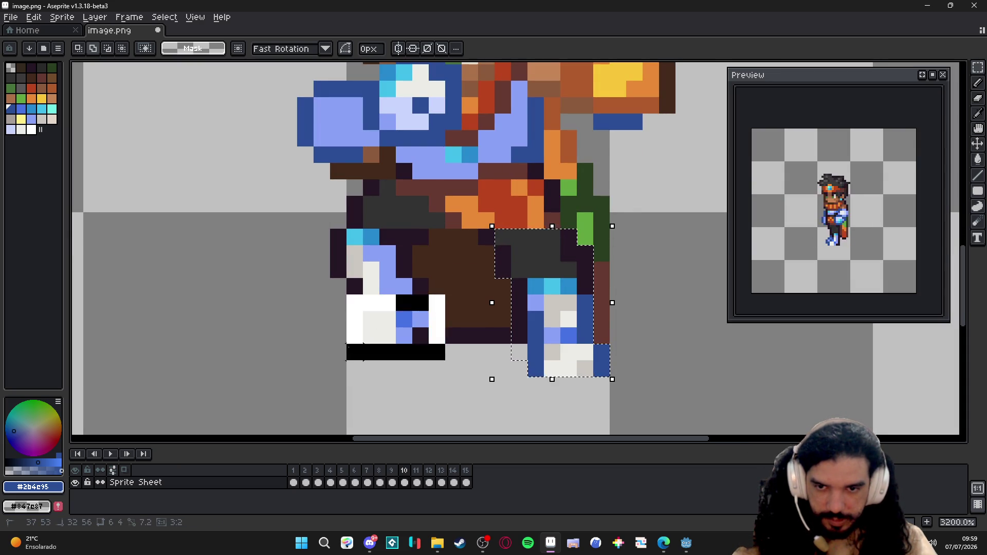
drag(300, 231, 369, 309)
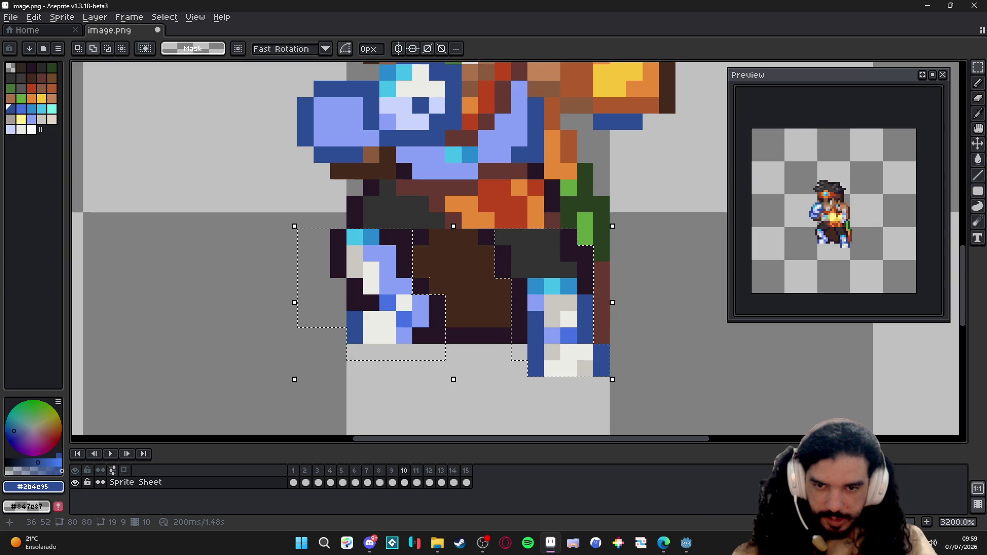
drag(322, 204, 421, 237)
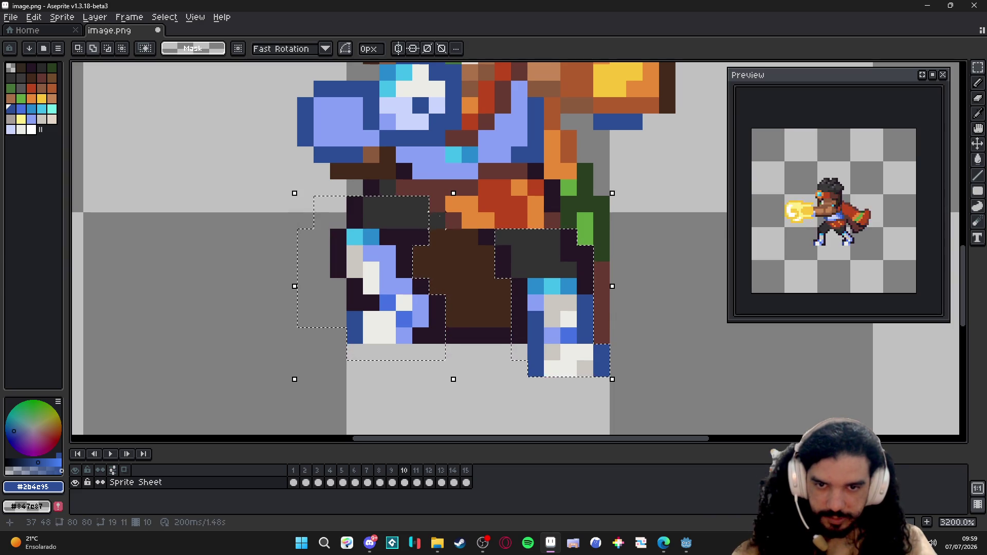
mouse_move(536, 203)
mouse_down()
mouse_move(454, 220)
mouse_move(448, 181)
mouse_up()
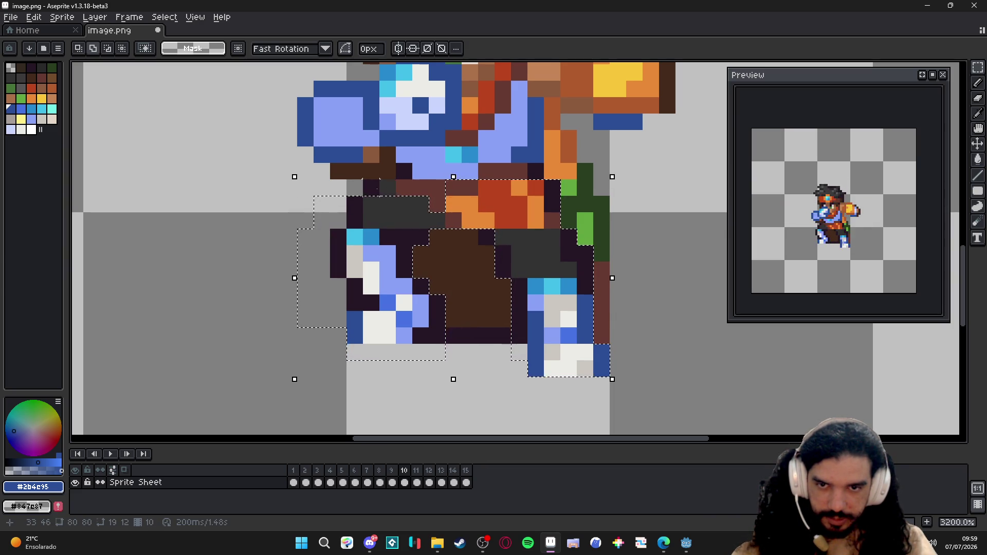
Step: Deselect with Ctrl+D and move on to frame 11
key(ctrl+d)
click(421, 484)
scroll(469, 386, down, 3)
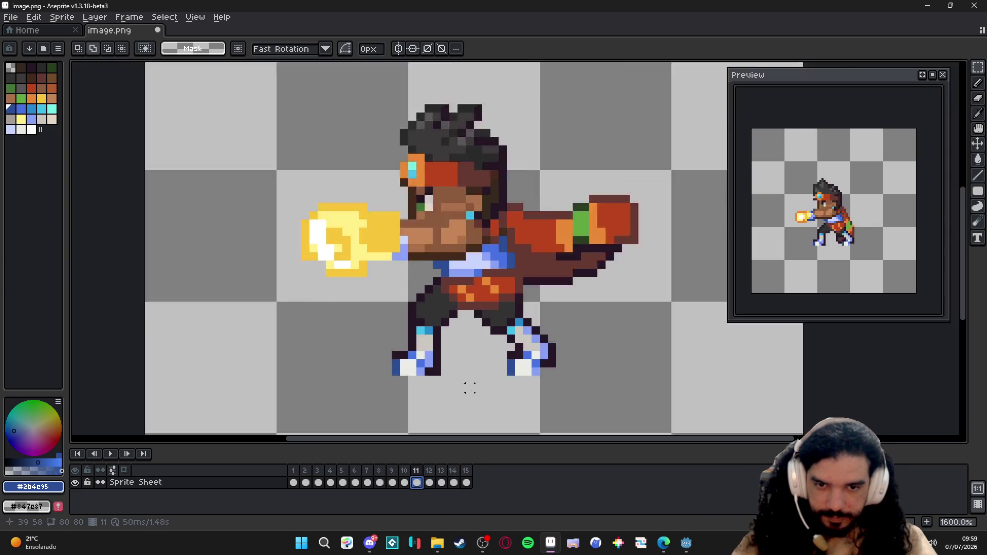
Step: Cut and re-paste frame 11's legs, nudging them one pixel lower
key(v)
key(m)
mouse_move(551, 404)
mouse_down()
mouse_move(371, 335)
mouse_move(371, 319)
mouse_up()
key(ctrl+x)
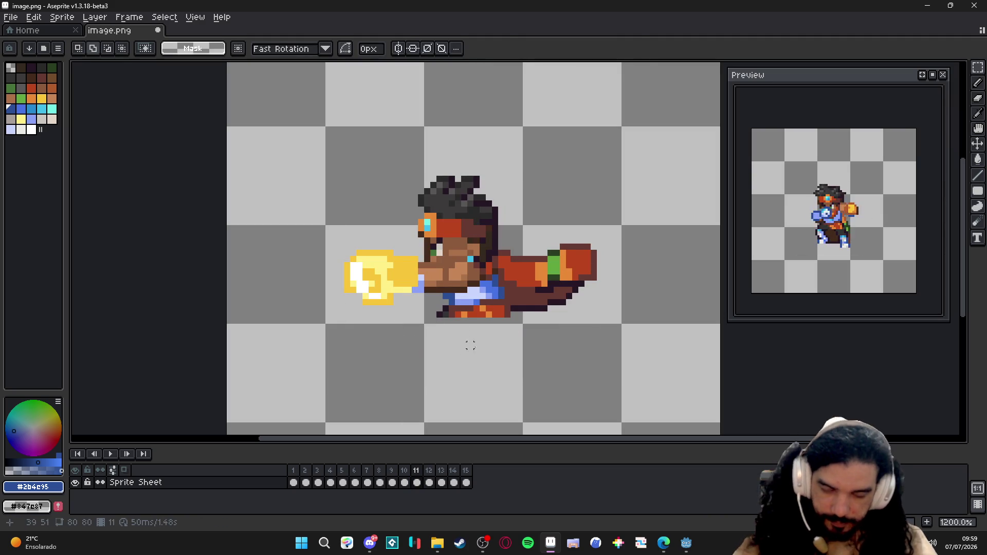
key(ctrl+v)
key(Down)
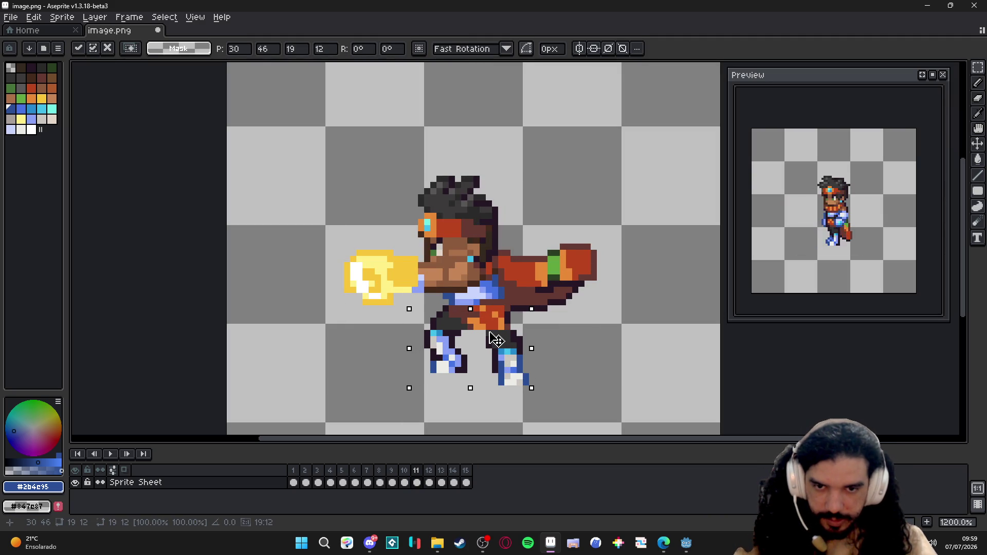
click(405, 474)
click(417, 482)
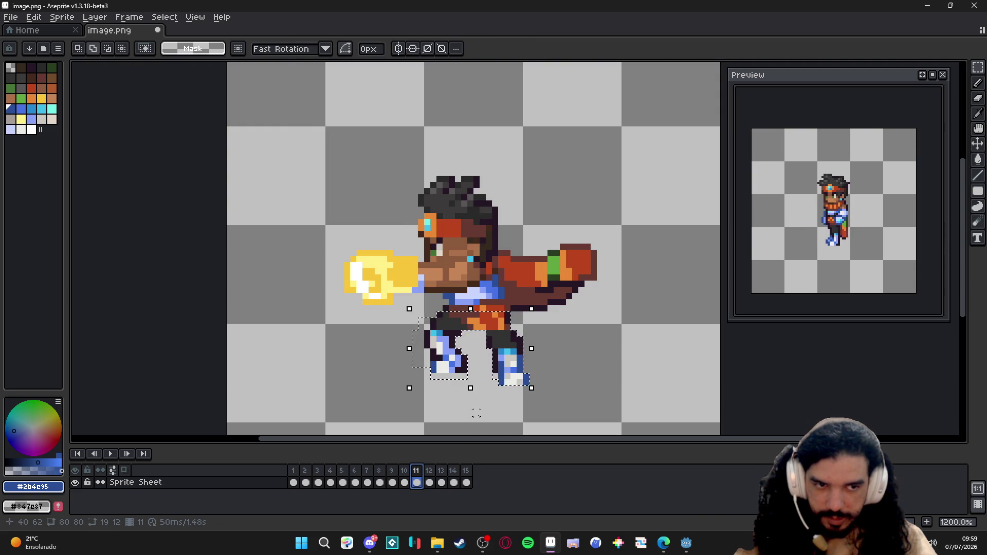
key(ctrl+d)
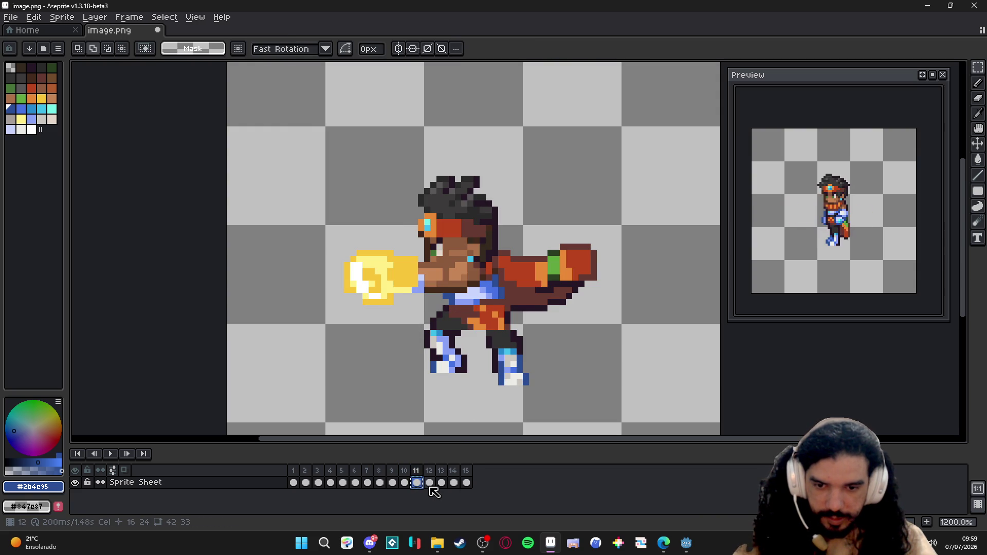
Step: Try deleting the feet on frame 12, then undo it
click(430, 484)
mouse_move(540, 390)
mouse_down()
mouse_move(408, 352)
mouse_move(496, 364)
mouse_move(519, 375)
mouse_move(513, 381)
mouse_up()
key(Delete)
key(ctrl+z)
key(ctrl+z)
key(ctrl+z)
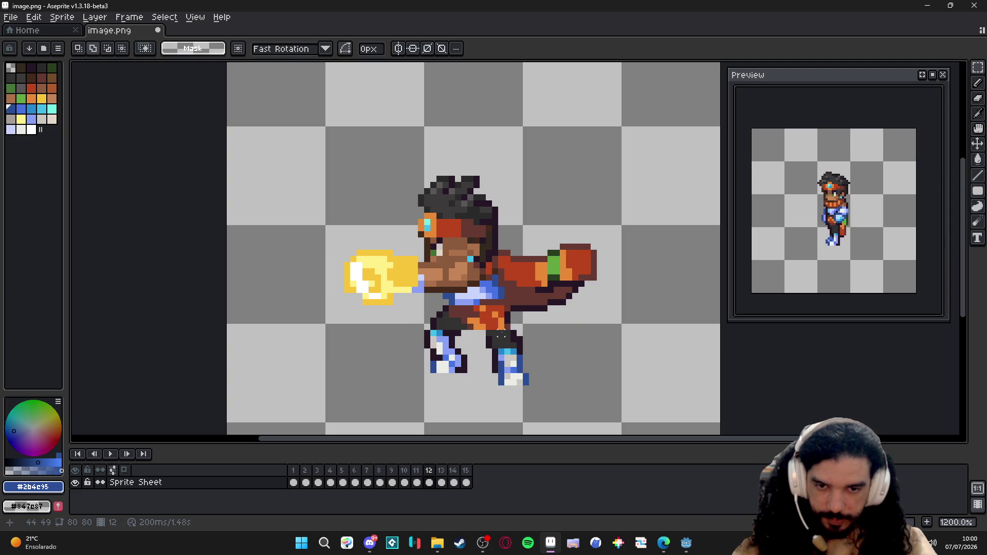
Step: Copy frame 11's legs and paste them into frame 12
click(453, 471)
click(417, 483)
key(v)
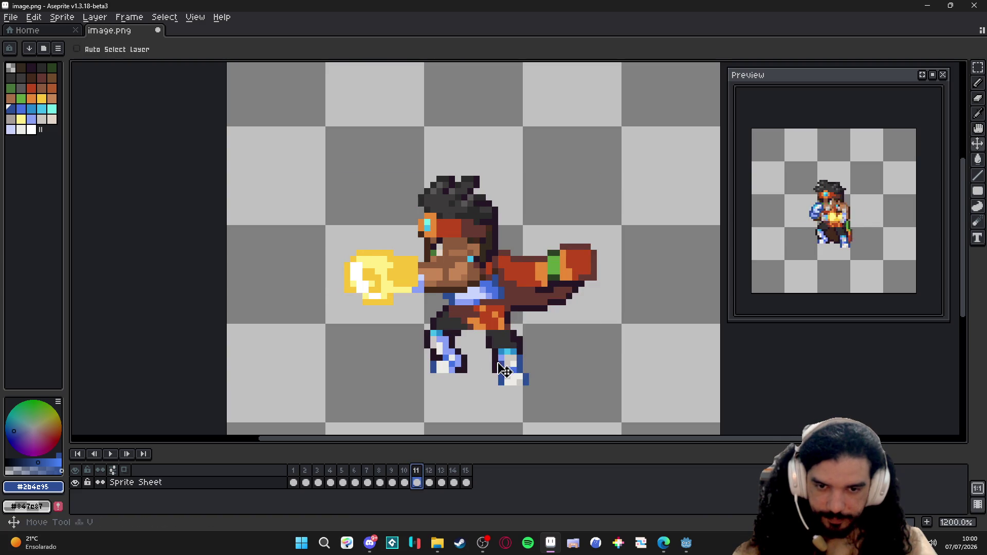
key(m)
drag(541, 394, 404, 323)
key(Delete)
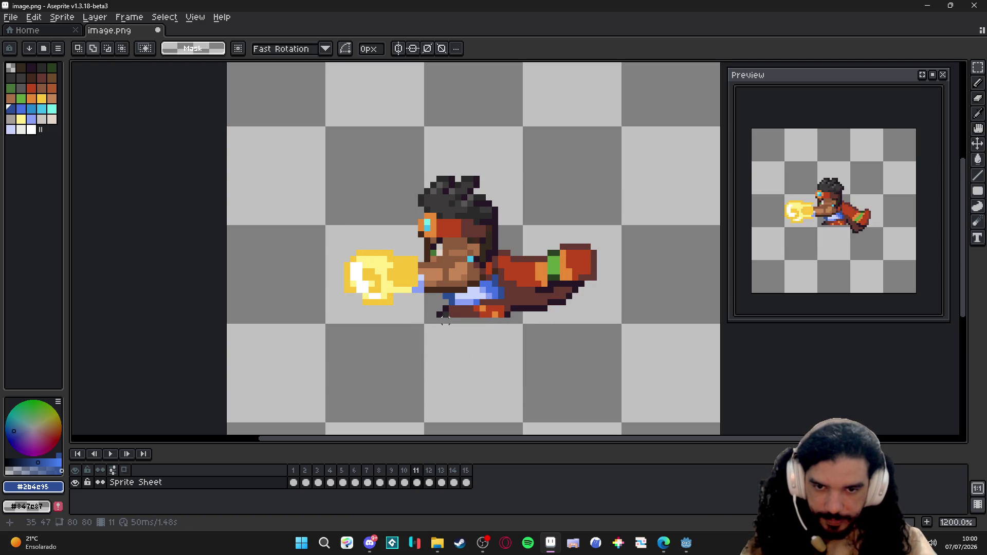
key(ctrl+z)
key(ctrl+c)
click(430, 471)
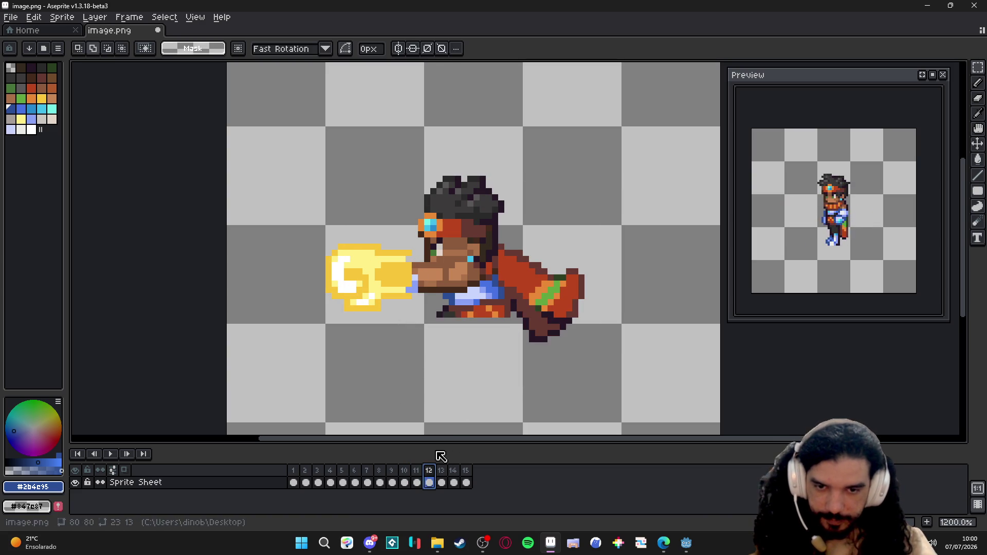
key(ctrl+v)
key(Return)
key(ctrl+d)
Step: Erase the left-hand leg on frame 13, then check frames 14, 15 and 1
key(period)
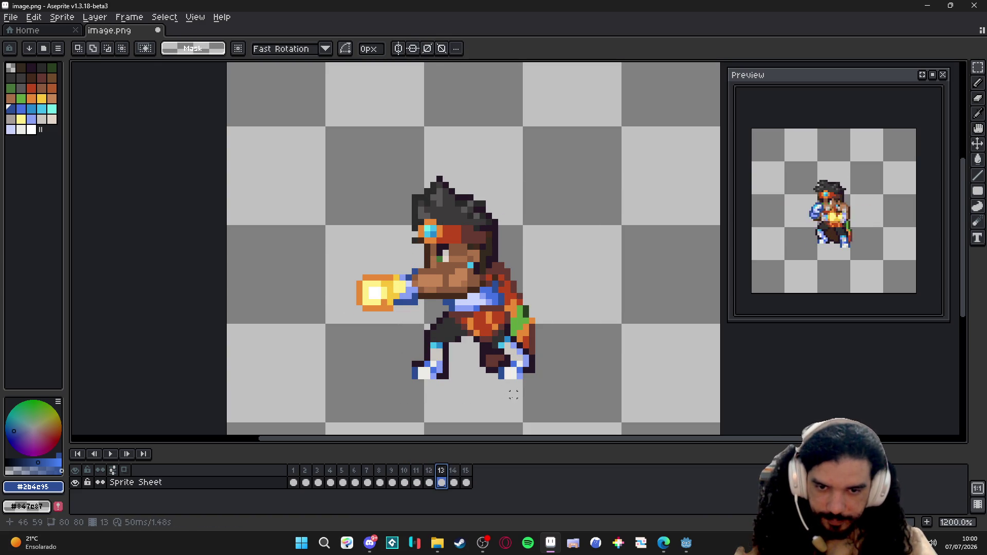
drag(402, 329, 457, 409)
key(Delete)
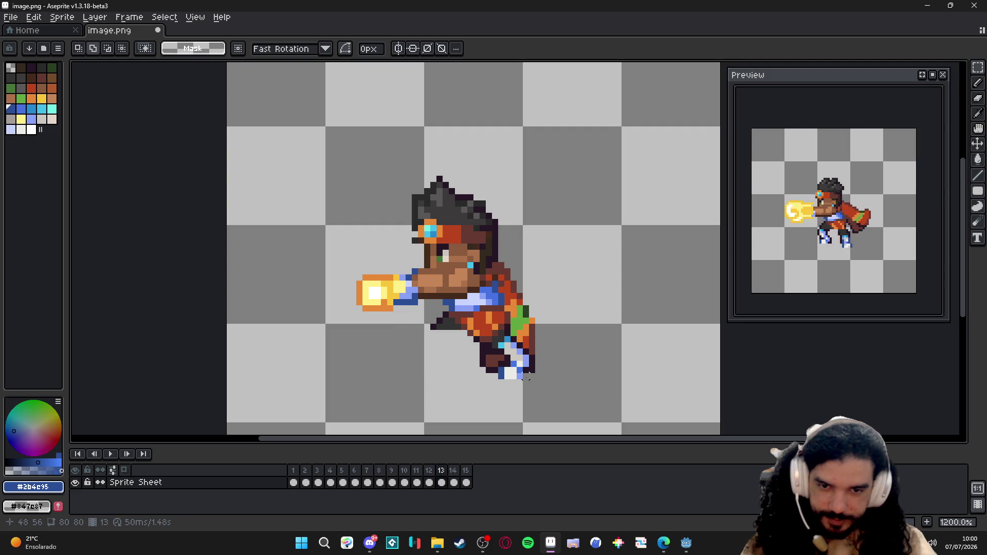
click(454, 472)
click(467, 473)
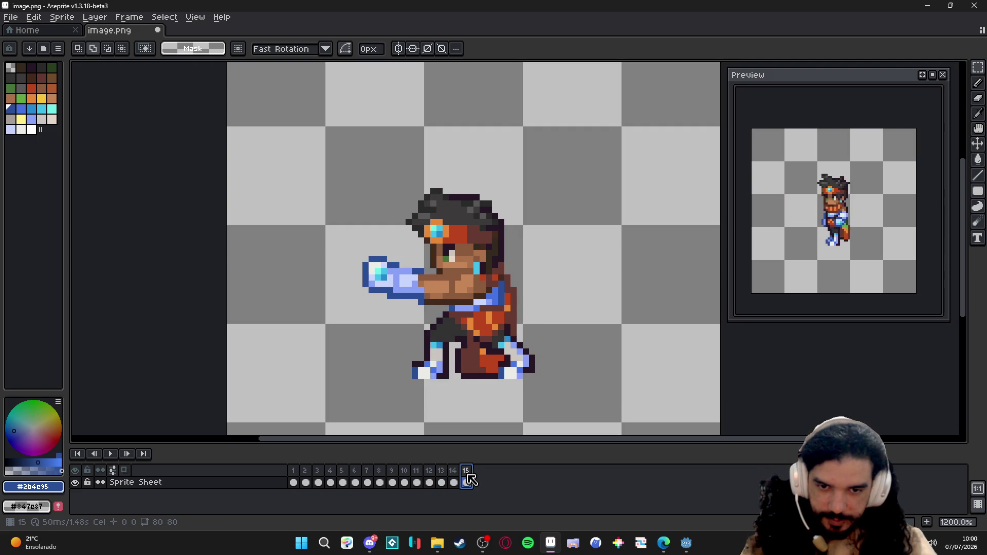
click(296, 472)
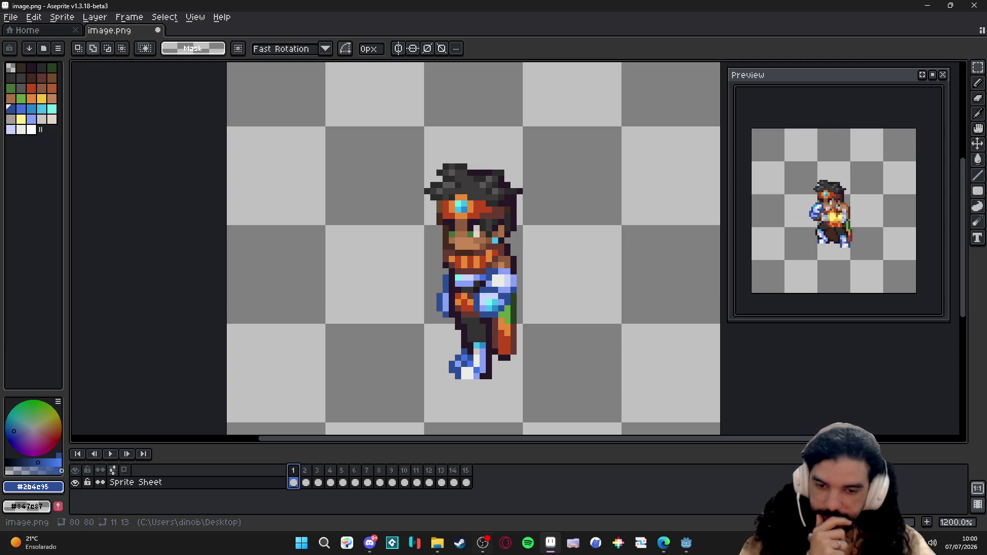
Step: Scrub the punch animation's frames, zoom out with the wheel, and open the File menu
click(485, 541)
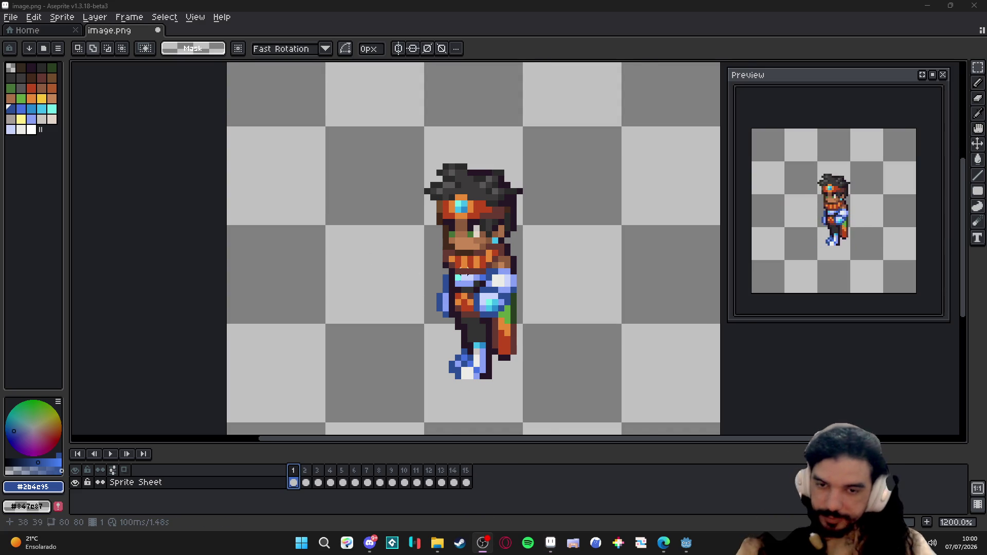
mouse_move(315, 467)
mouse_down()
mouse_move(304, 470)
mouse_move(386, 458)
mouse_move(399, 441)
mouse_up()
scroll(491, 267, down, 4)
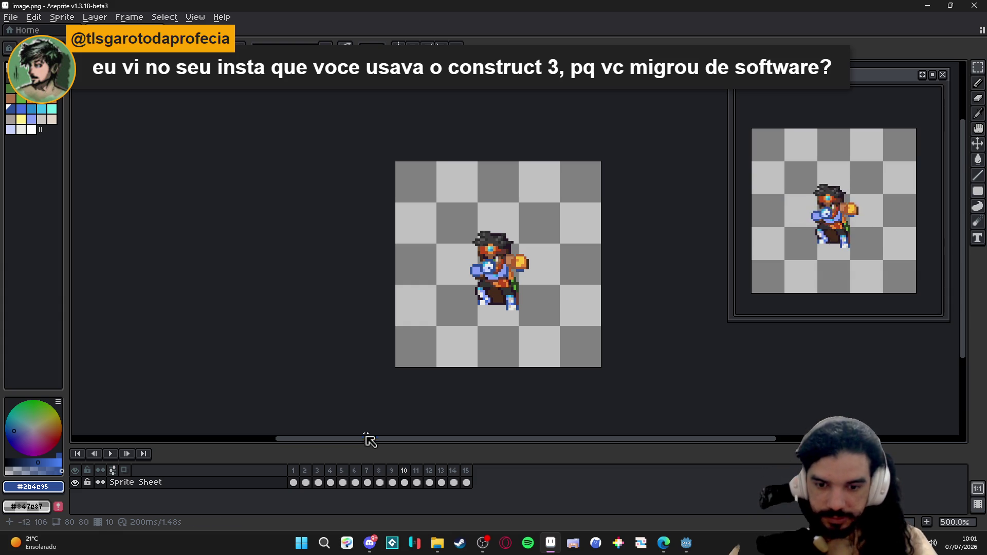
click(437, 543)
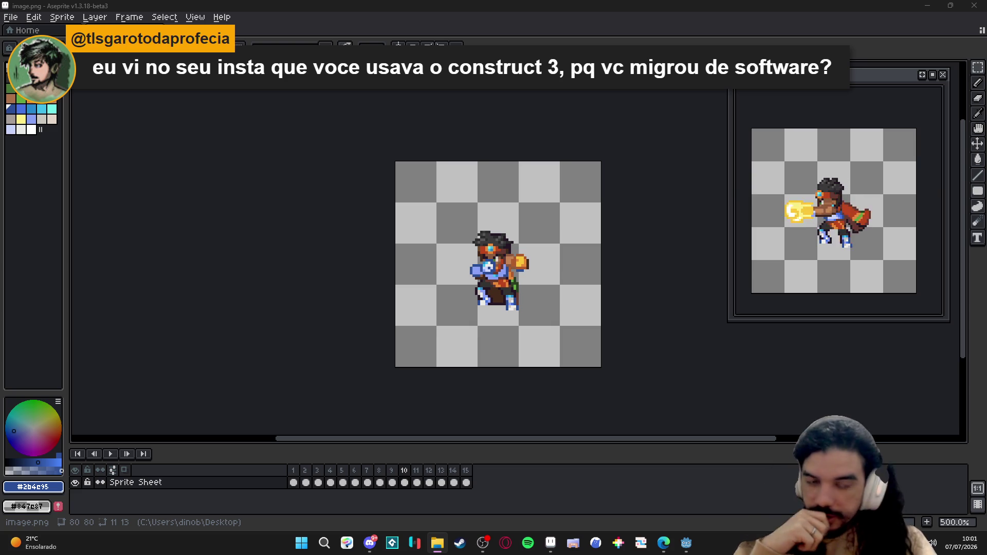
click(11, 17)
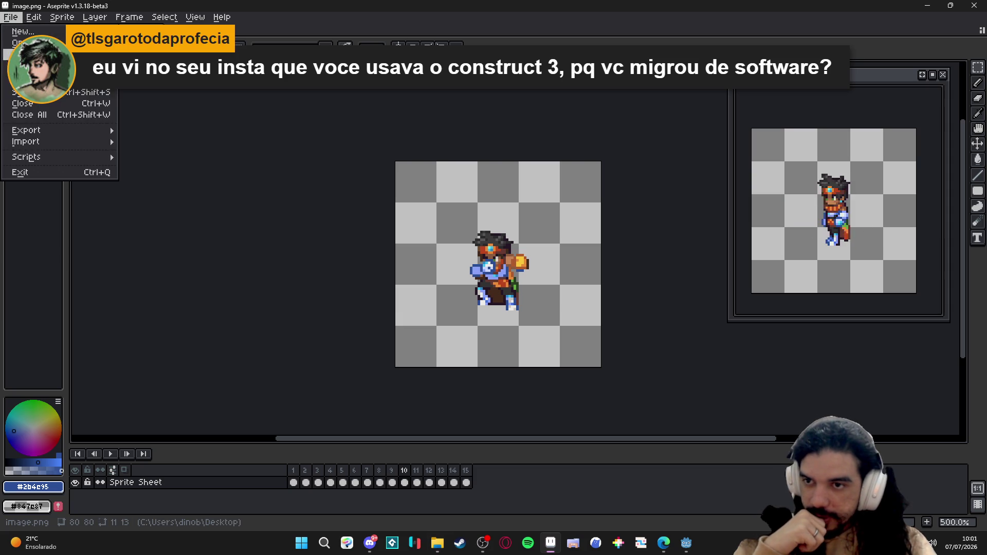
key(Escape)
key(ctrl+shift+s)
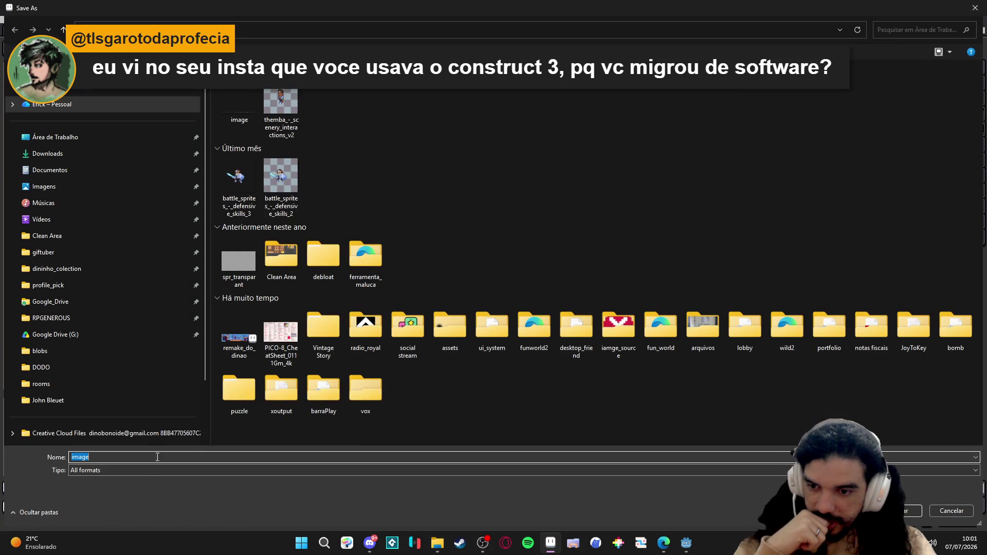
click(136, 470)
click(150, 465)
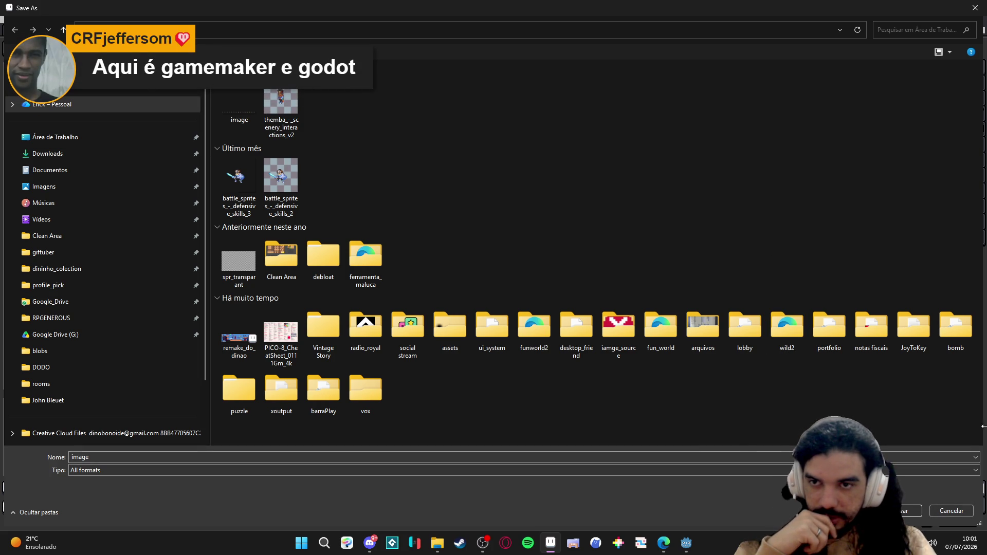
key(Return)
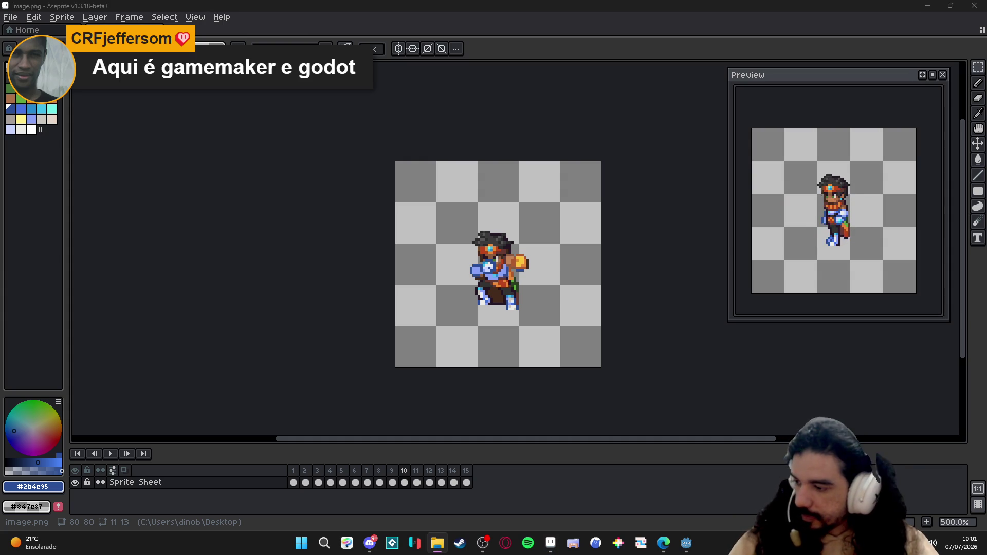
Step: Inspect image.png's poses on frames 11, 1, 14, 12, 13 and 14
click(621, 36)
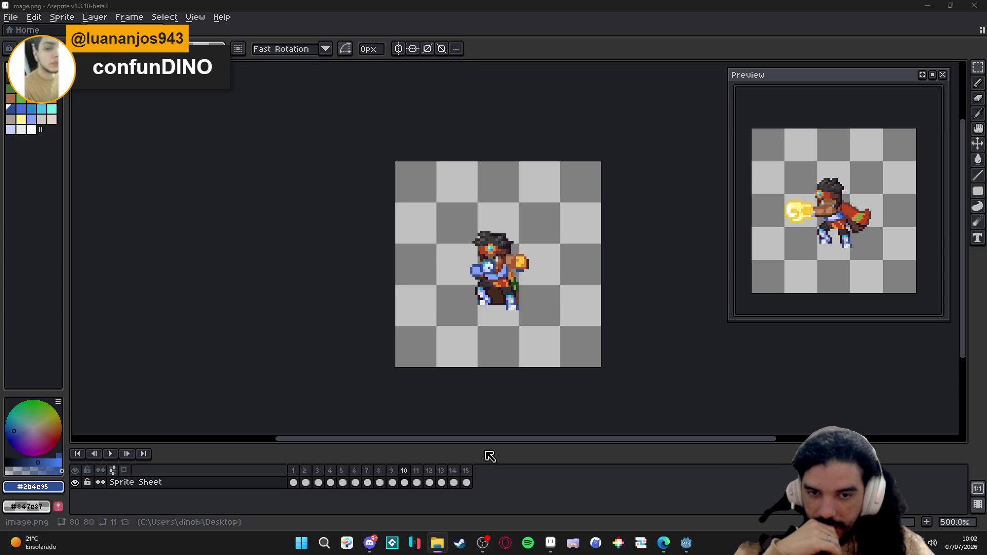
click(417, 481)
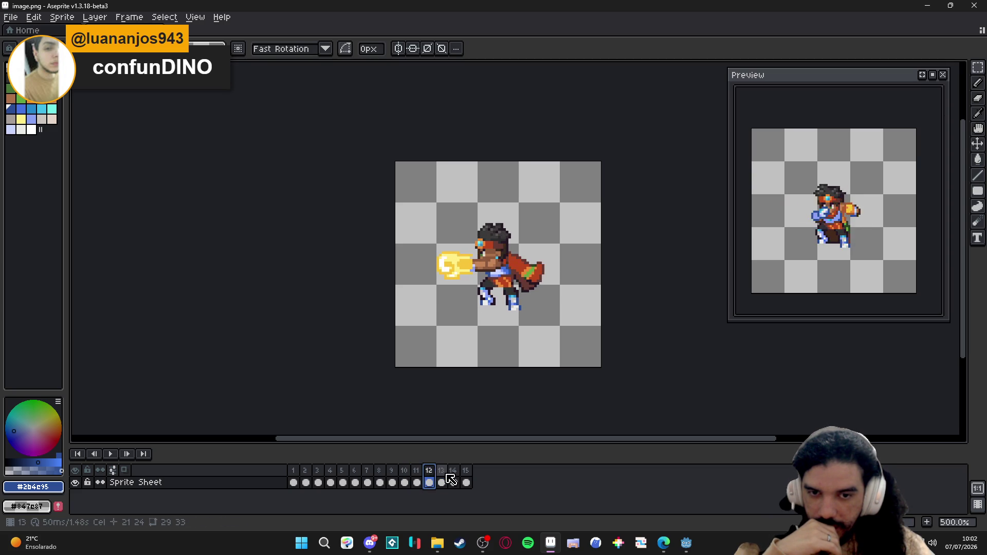
click(297, 481)
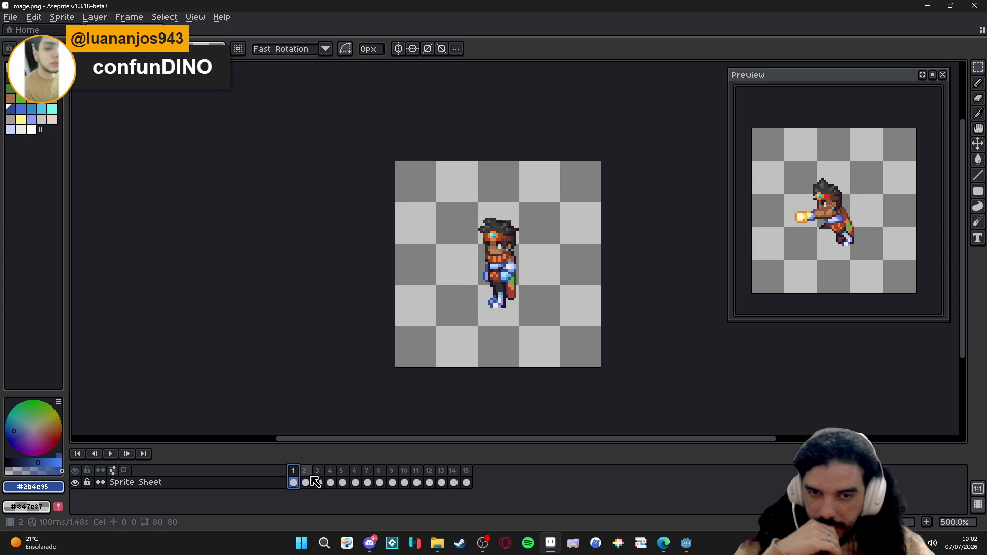
click(453, 473)
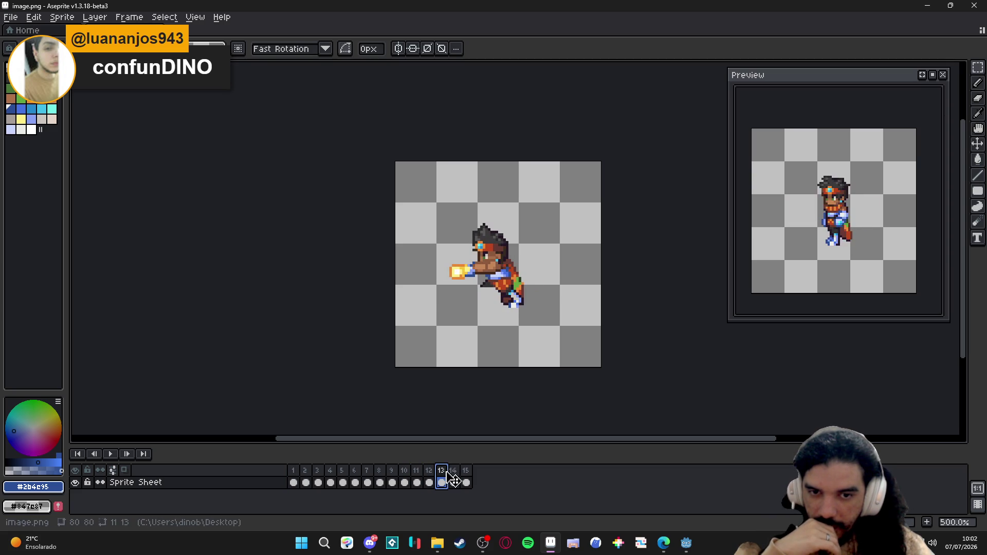
click(431, 472)
click(442, 474)
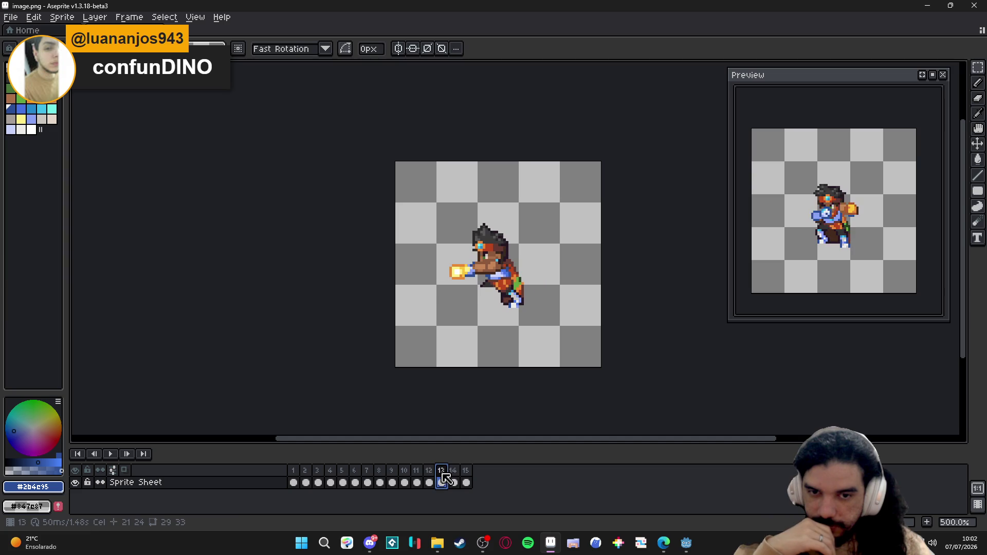
click(454, 474)
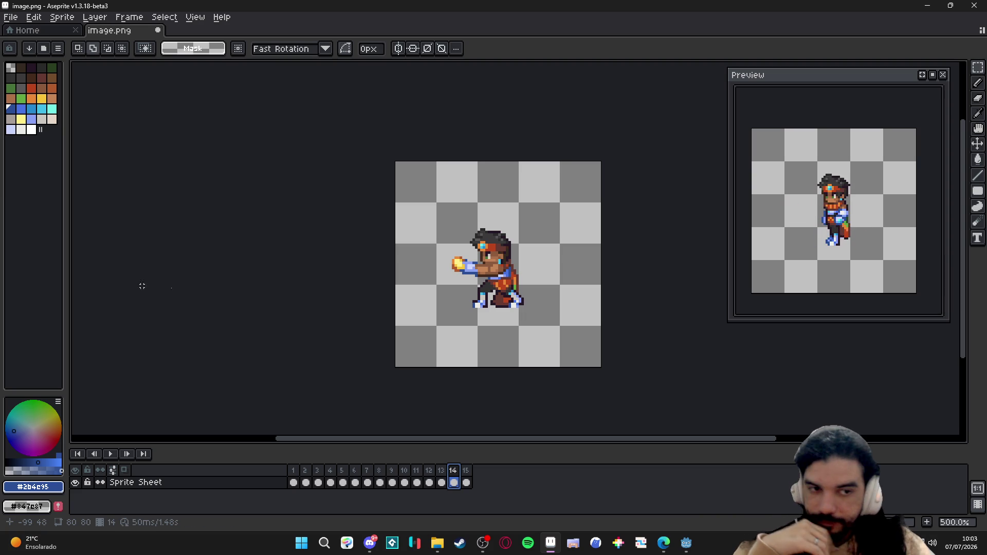
Step: Save As in the aseprite files (*.aseprite) format, named themba_soco_v2, on the desktop
click(17, 21)
click(49, 94)
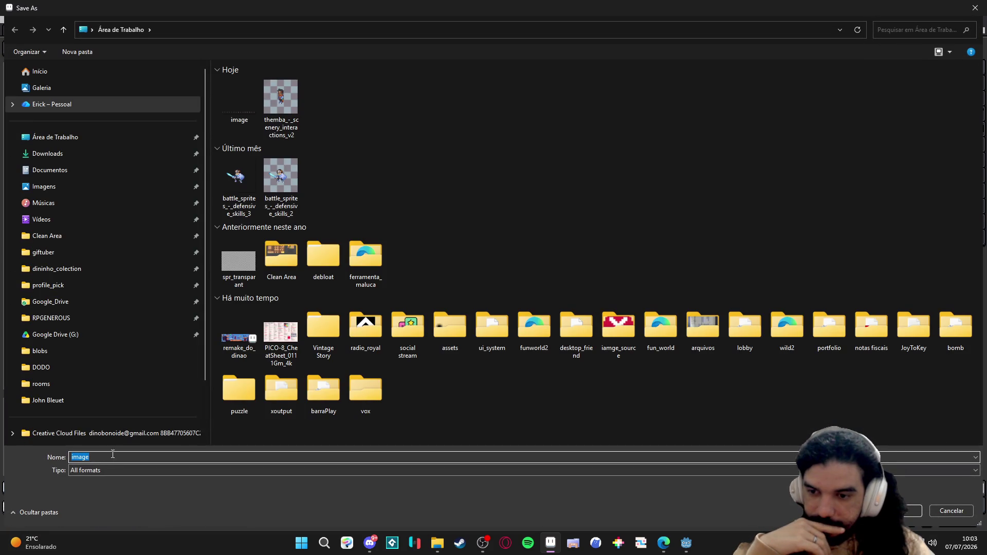
click(100, 471)
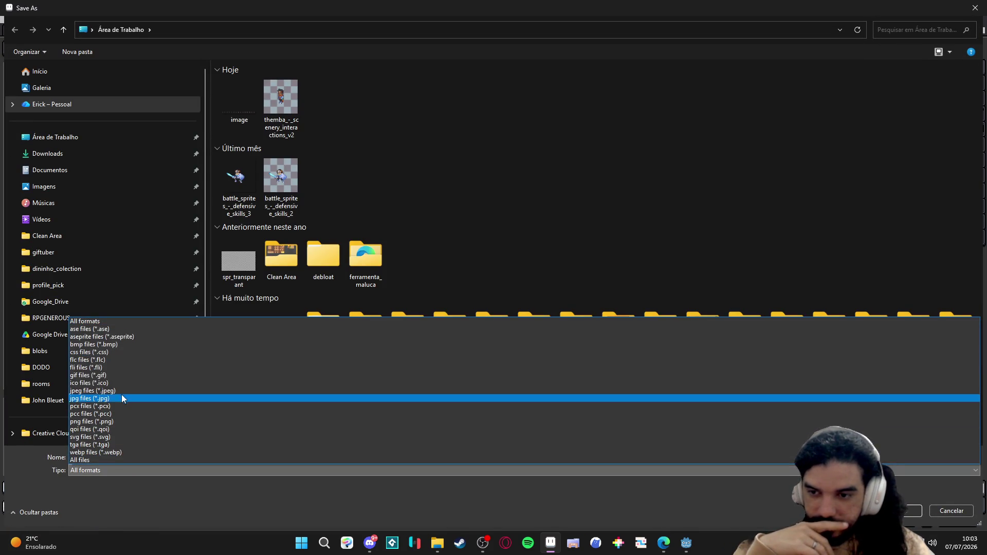
click(123, 337)
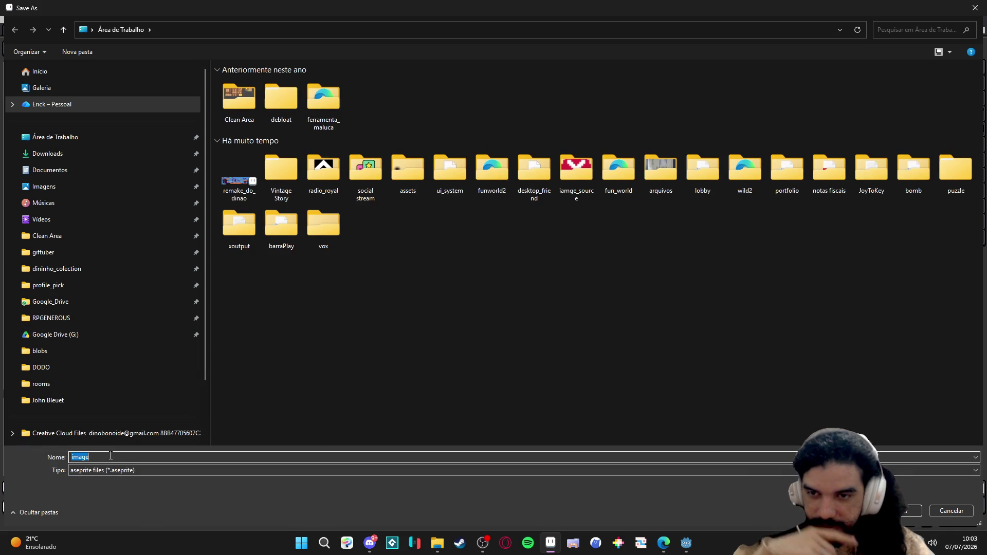
text(themba)
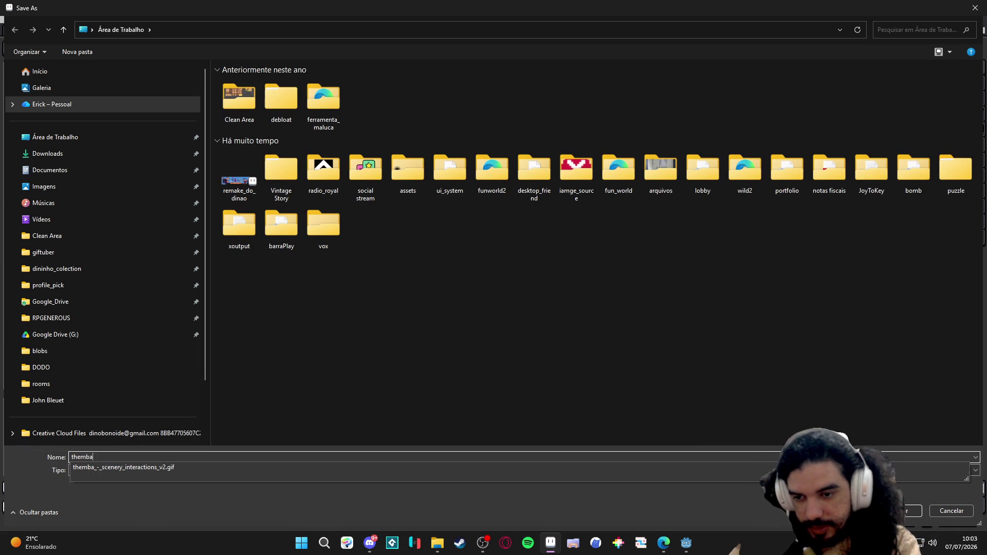
text(_so2)
key(Return)
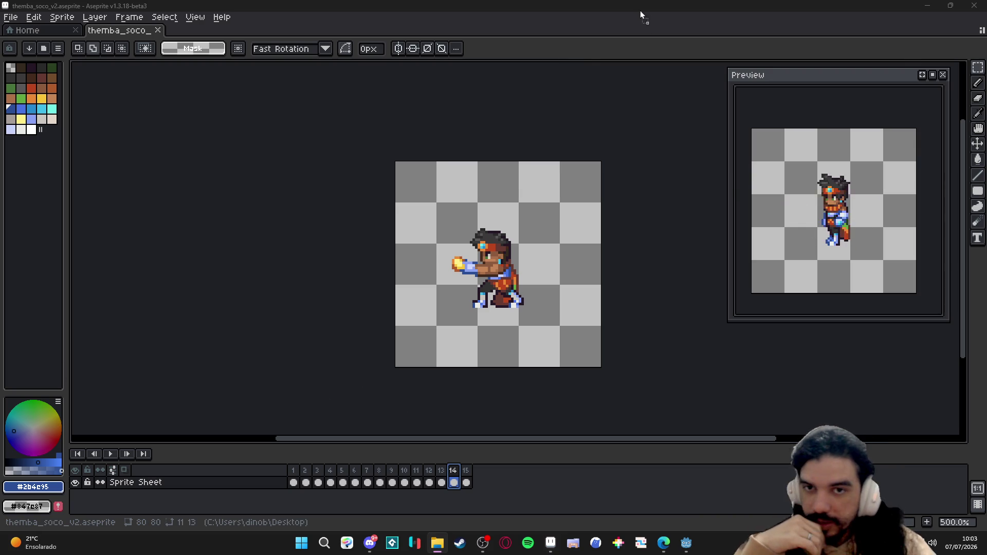
Step: Drop themba_-_scenery_interactions_v2.gif into Aseprite, zoom in, then bring Steam forward
drag(646, 18, 585, 40)
scroll(521, 251, up, 2)
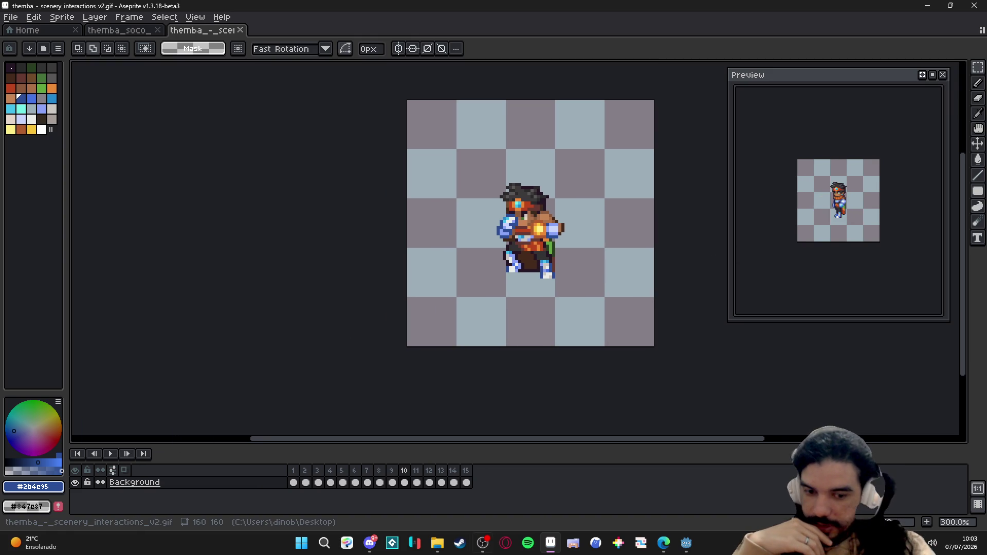
click(471, 547)
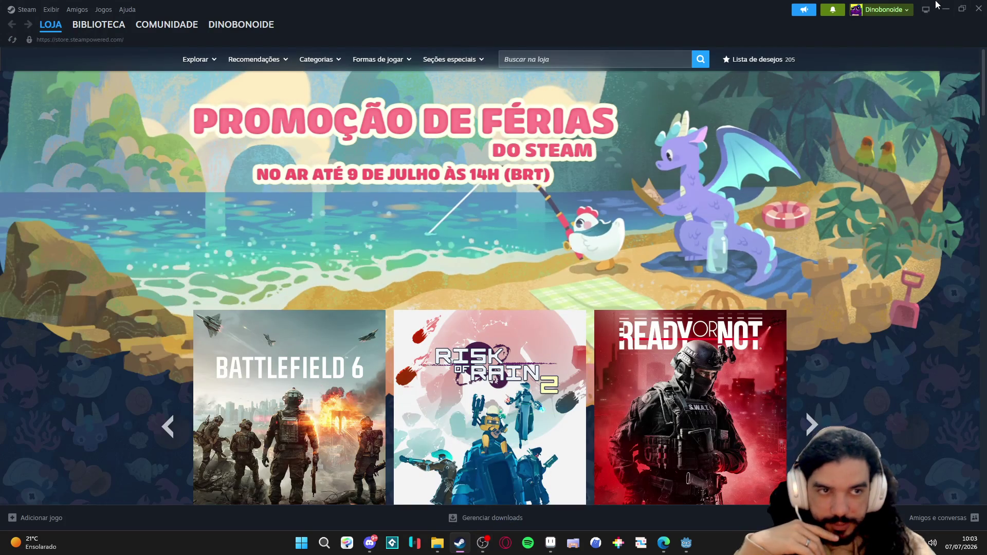
click(947, 5)
click(461, 543)
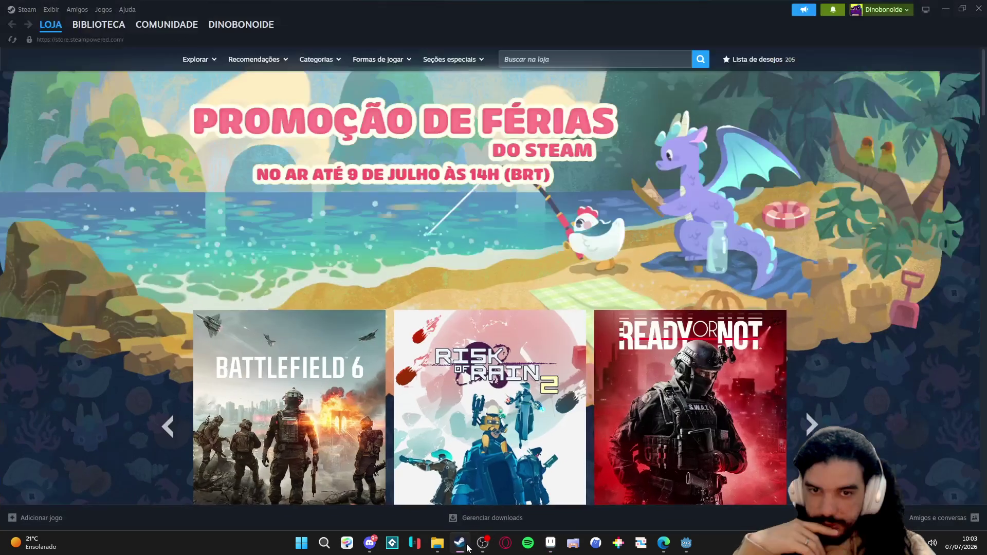
click(483, 543)
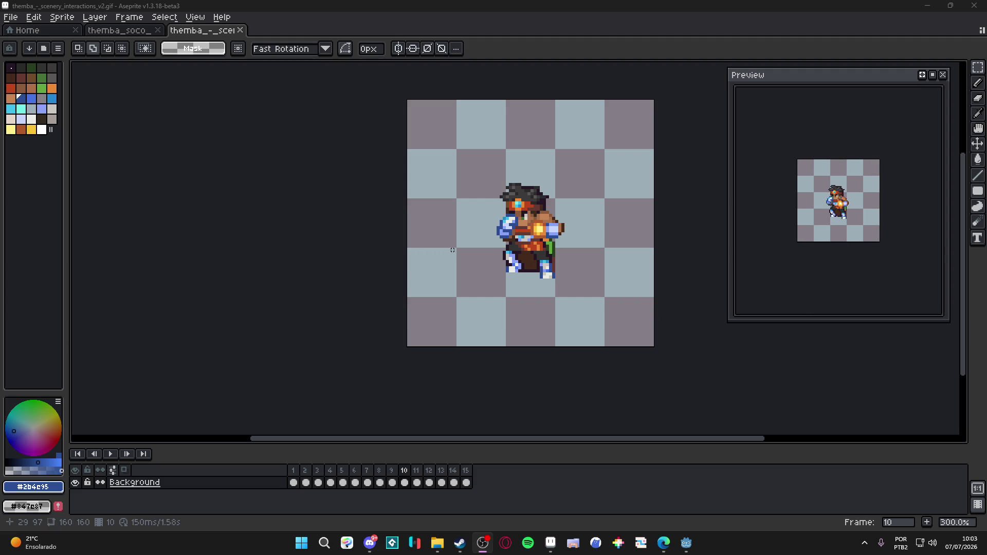
Step: Split the editor with themba_soco on the right, close the Preview window and resize both views
mouse_move(119, 30)
mouse_down()
mouse_move(216, 54)
mouse_move(972, 329)
mouse_up()
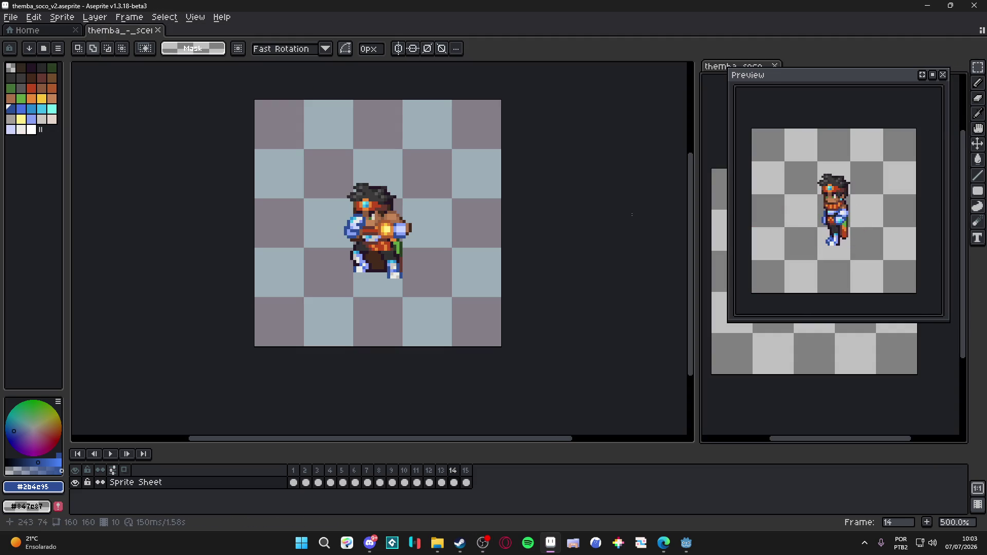
click(695, 121)
drag(695, 153, 581, 155)
click(628, 218)
Step: Make the scenery GIF view active and go to its frame 1
click(379, 265)
scroll(379, 265, down, 1)
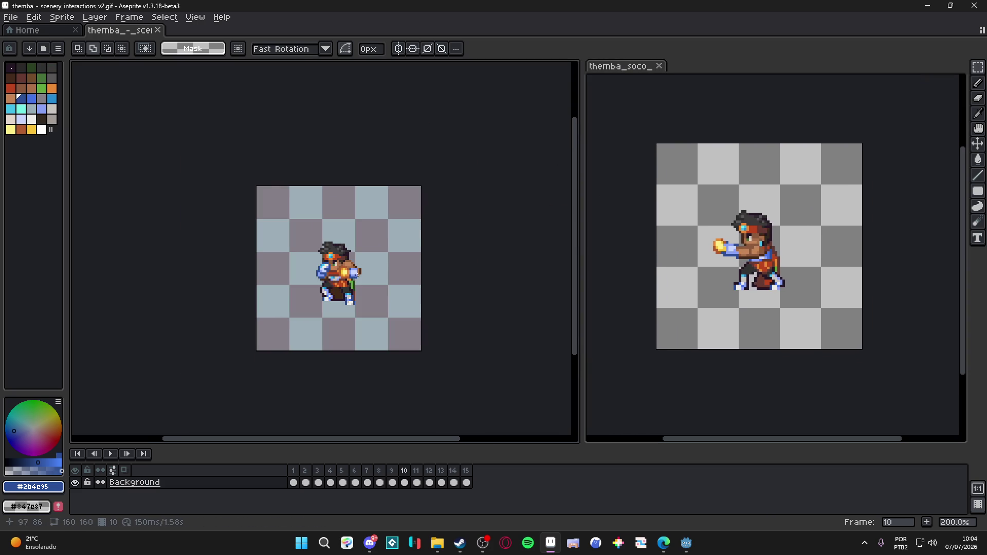
click(296, 482)
Step: Play the scenery GIF, stop on frame 10, and compare frames 10–12, ending on 11
key(Return)
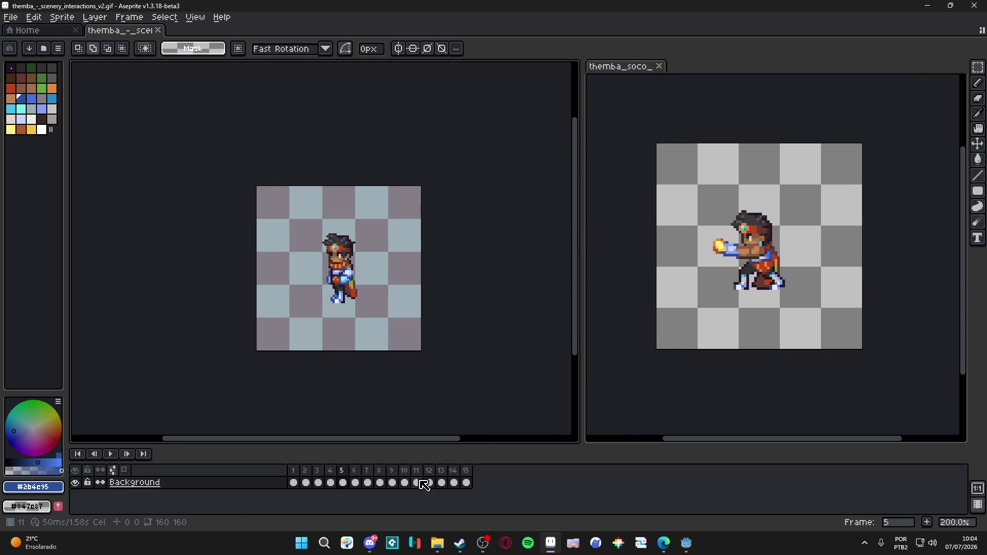
click(405, 483)
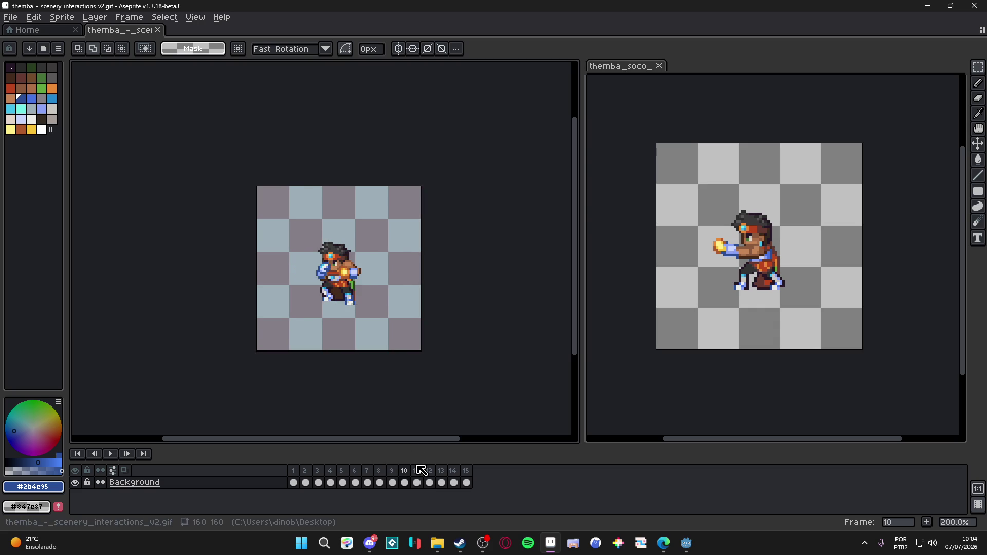
click(417, 482)
click(430, 482)
click(417, 482)
click(404, 483)
click(419, 476)
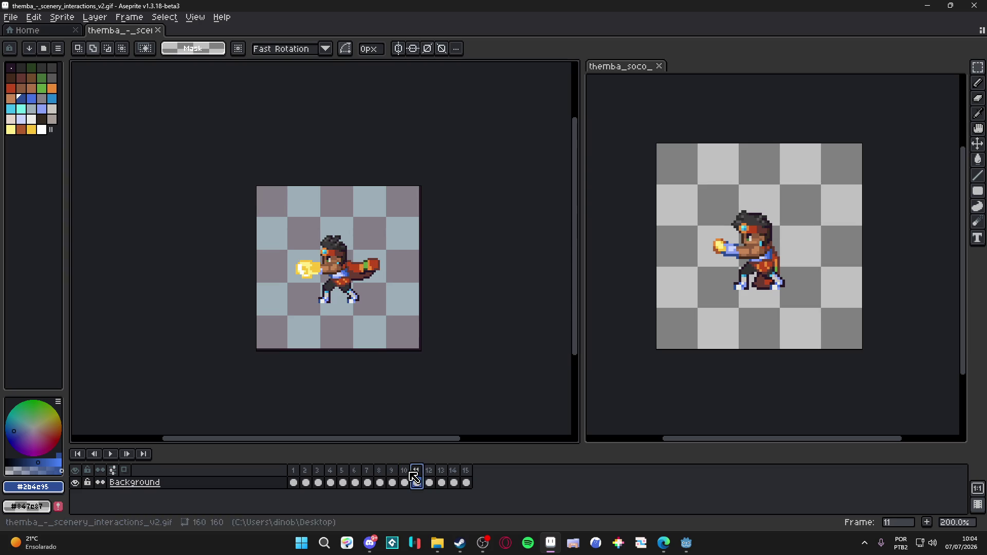
Step: In the themba_soco sprite, step from frame 8 to frame 10
click(405, 475)
key(ctrl+Tab)
click(382, 476)
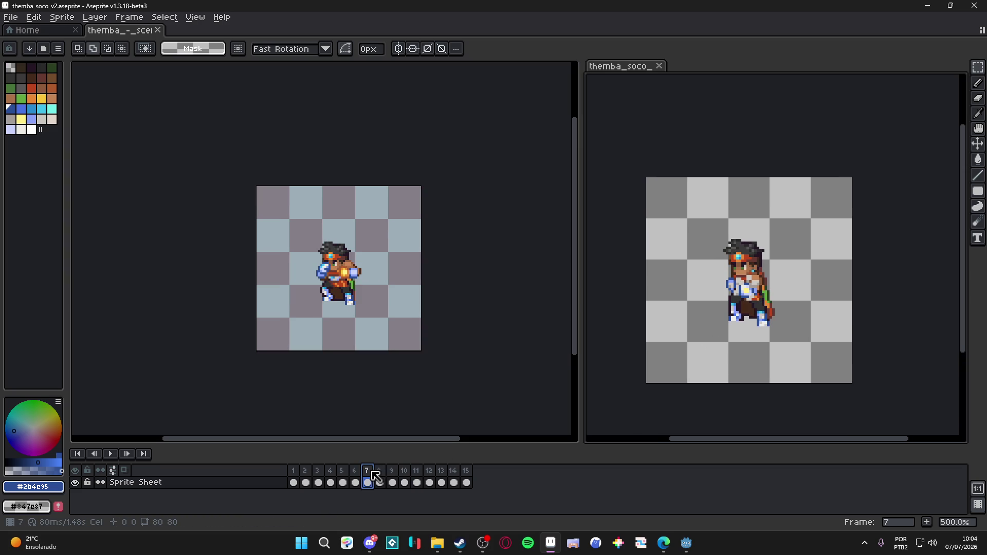
scroll(757, 301, up, 1)
key(Right)
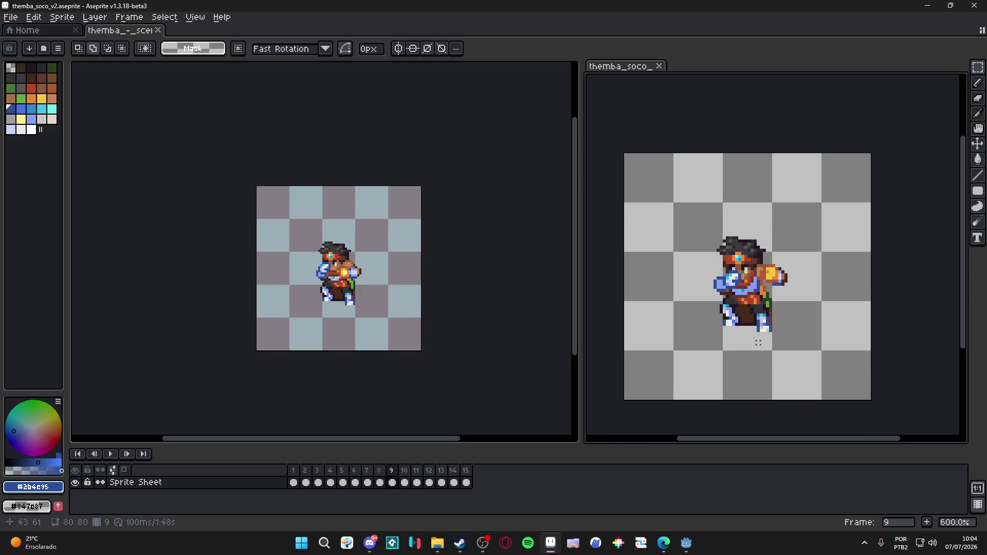
key(Right)
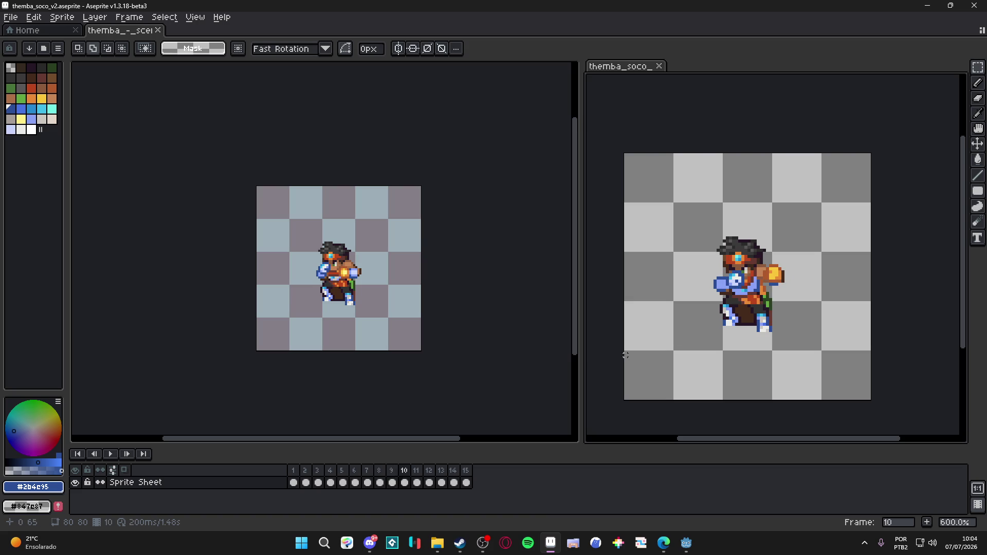
Step: Back in the scenery GIF, flip between frames 7 and 8 and settle on frame 8's punch
click(452, 391)
click(343, 482)
click(392, 483)
click(404, 482)
click(389, 470)
key(Left)
key(Right)
key(Left)
key(Right)
key(Left)
key(Right)
key(Left)
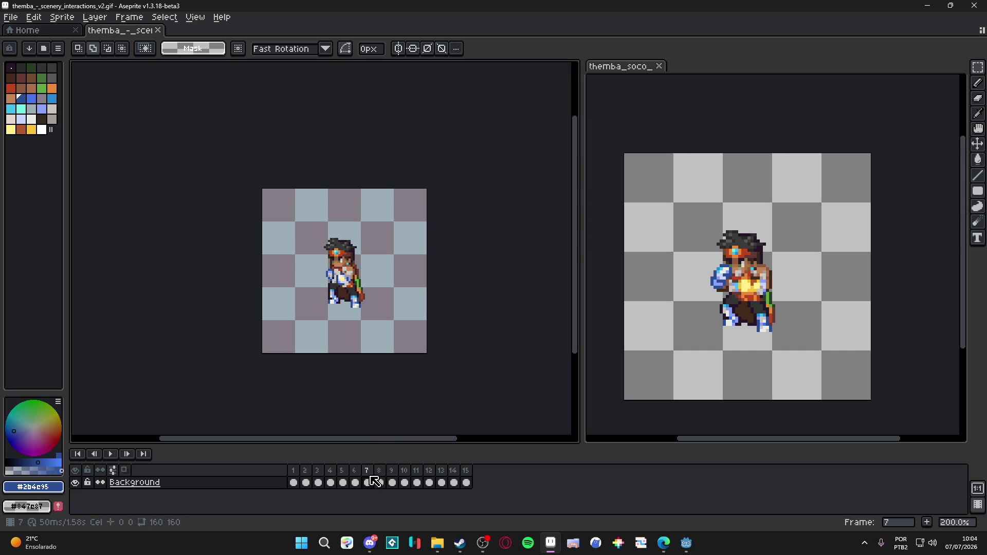
key(Right)
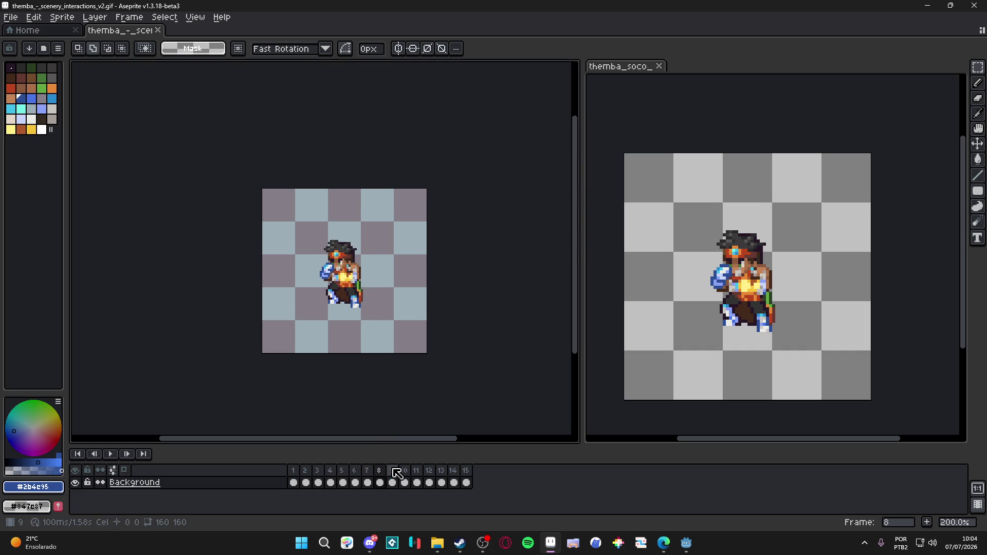
scroll(729, 291, up, 1)
Step: Step through the punch animation to frame 14, comparing it against the scenery interactions animation
scroll(729, 291, right, 2)
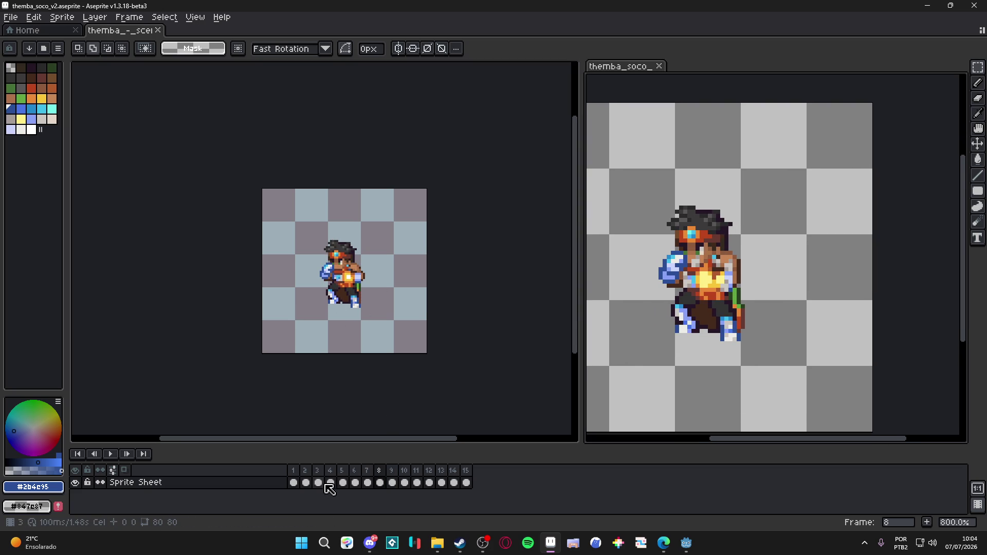
click(341, 470)
key(Right)
key(Right)
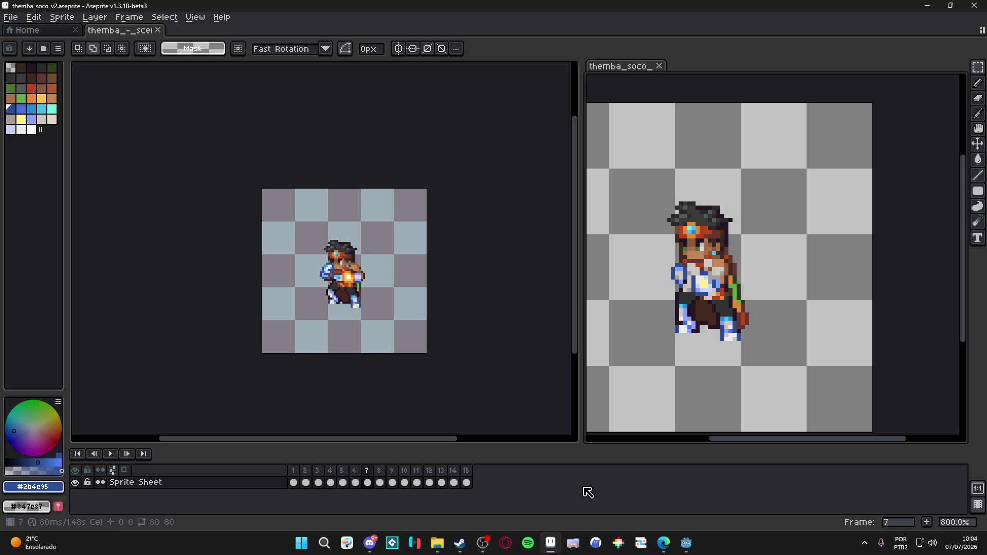
key(Right)
key(Right)
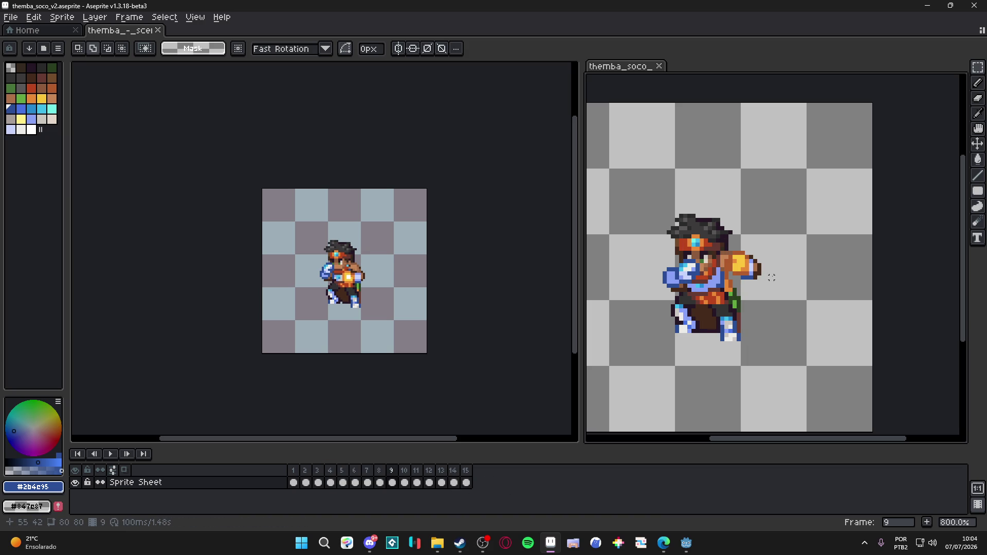
key(Right)
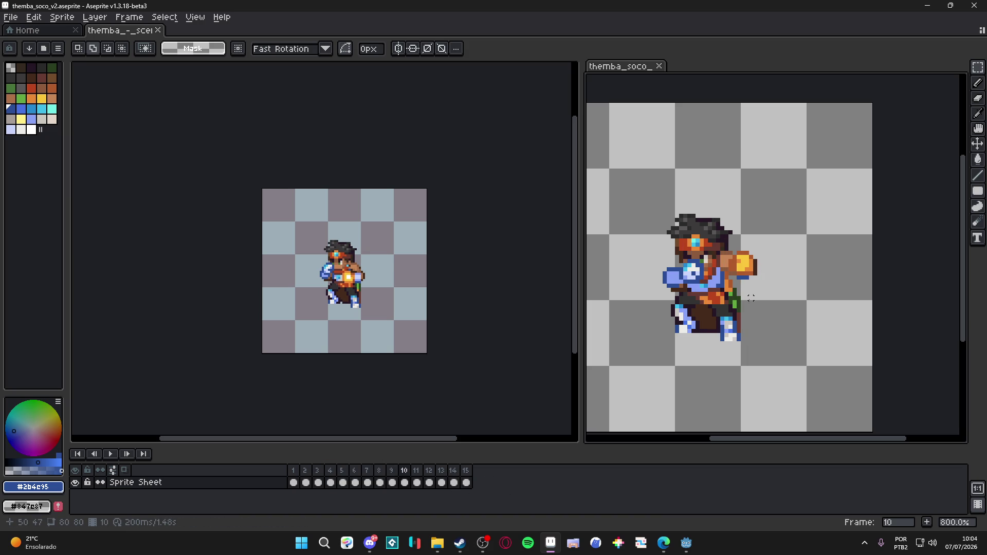
click(418, 472)
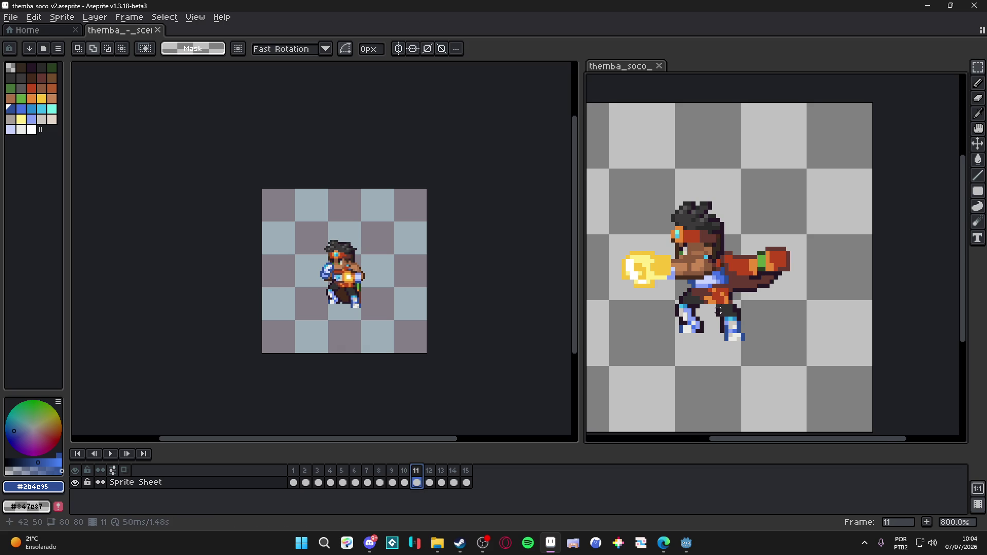
key(Right)
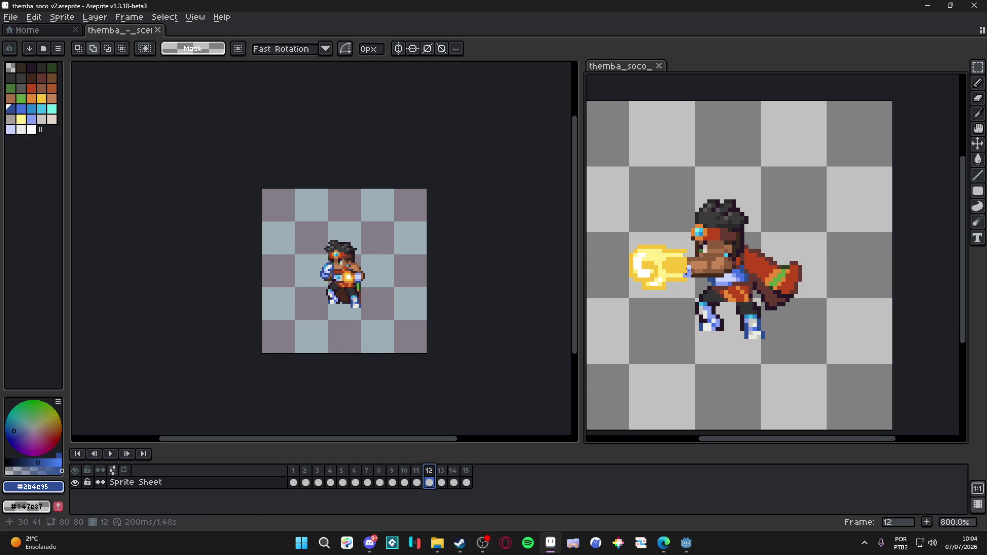
click(514, 402)
click(416, 471)
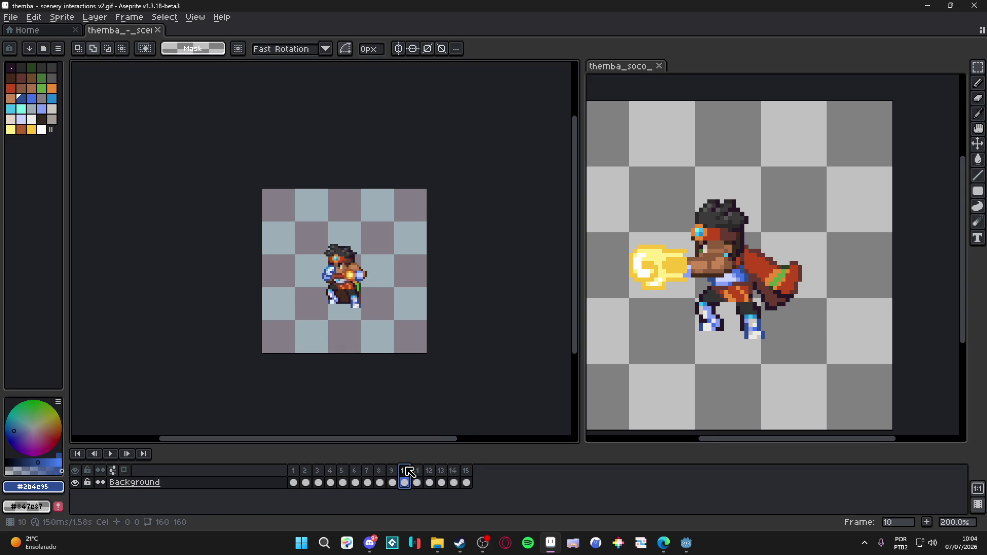
key(ctrl+Tab)
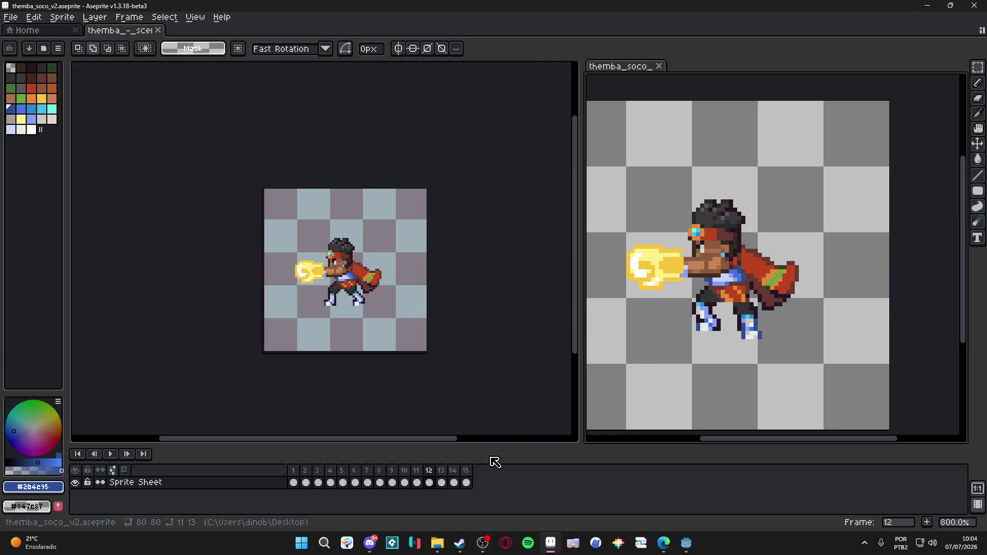
click(443, 471)
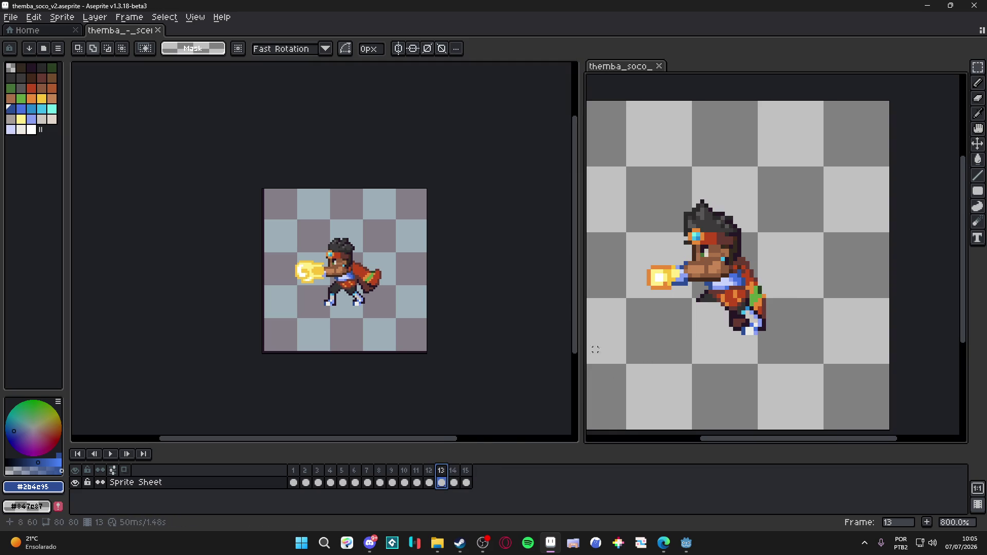
key(Right)
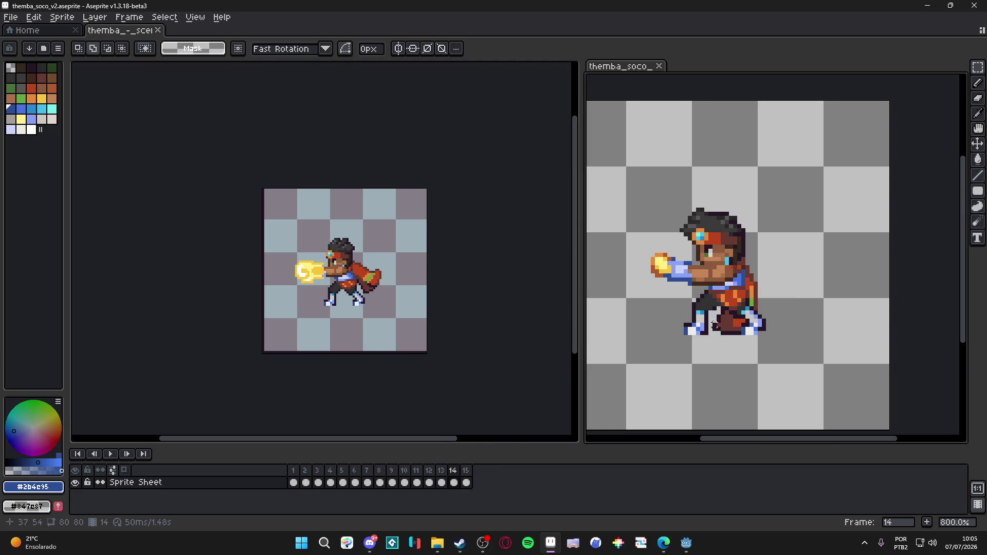
key(Right)
key(Left)
key(ctrl+Tab)
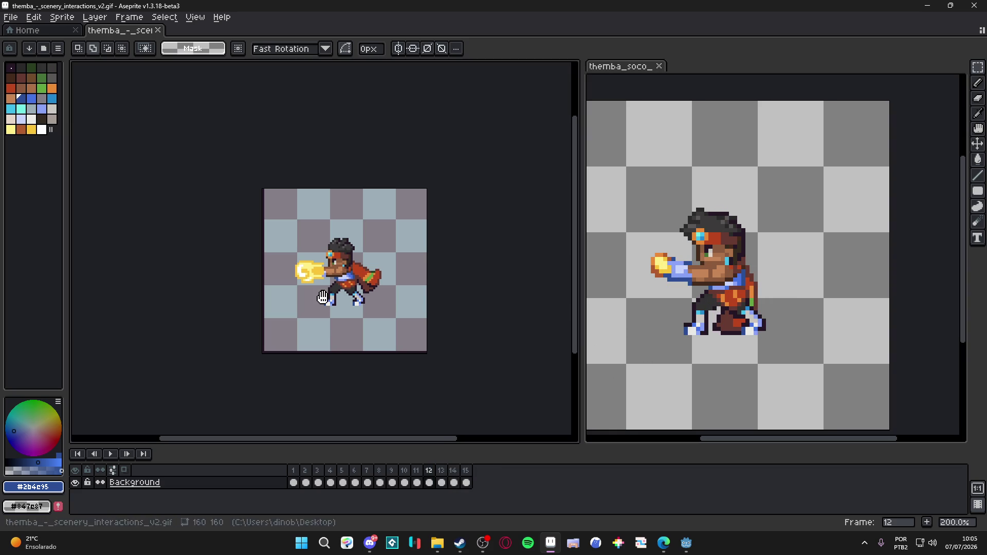
click(411, 474)
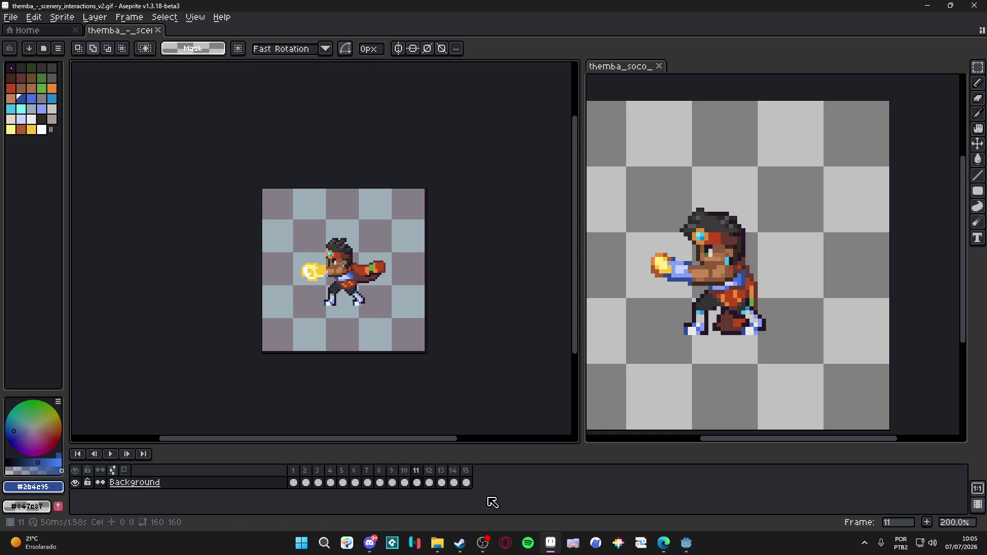
Step: Flip back and forth between scenery frames 9–11 to check the punch motion
key(Left)
key(Left)
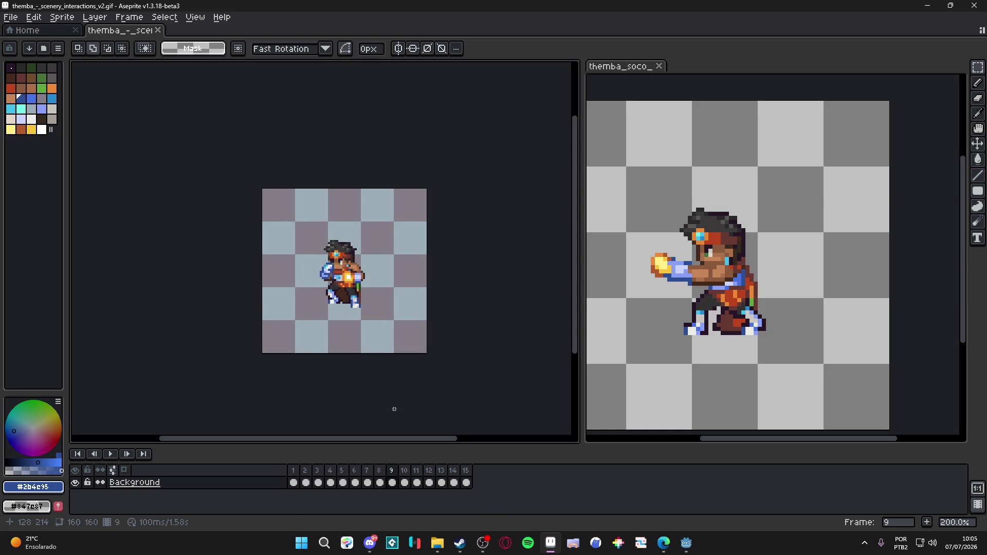
key(Right)
key(Right)
key(Left)
key(Left)
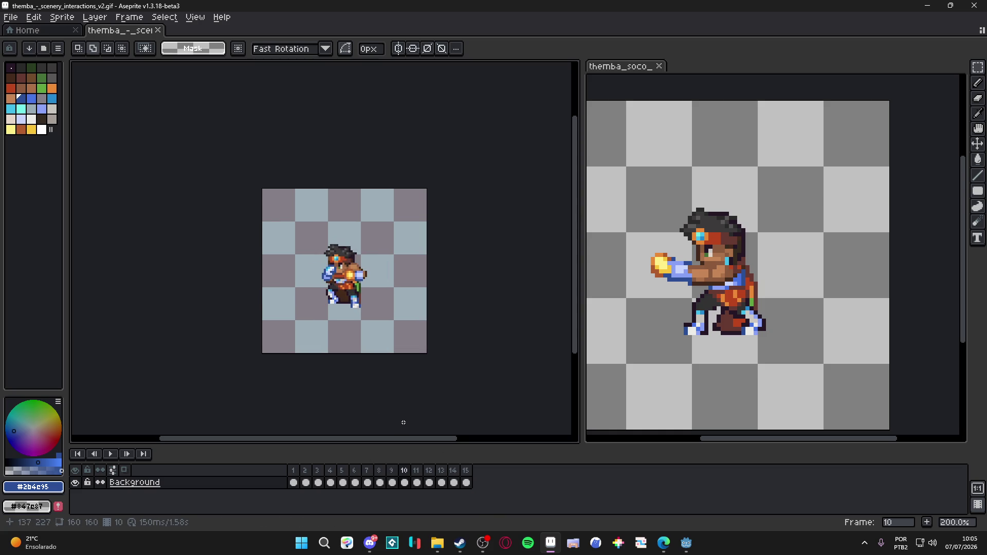
key(Right)
key(Right)
key(Left)
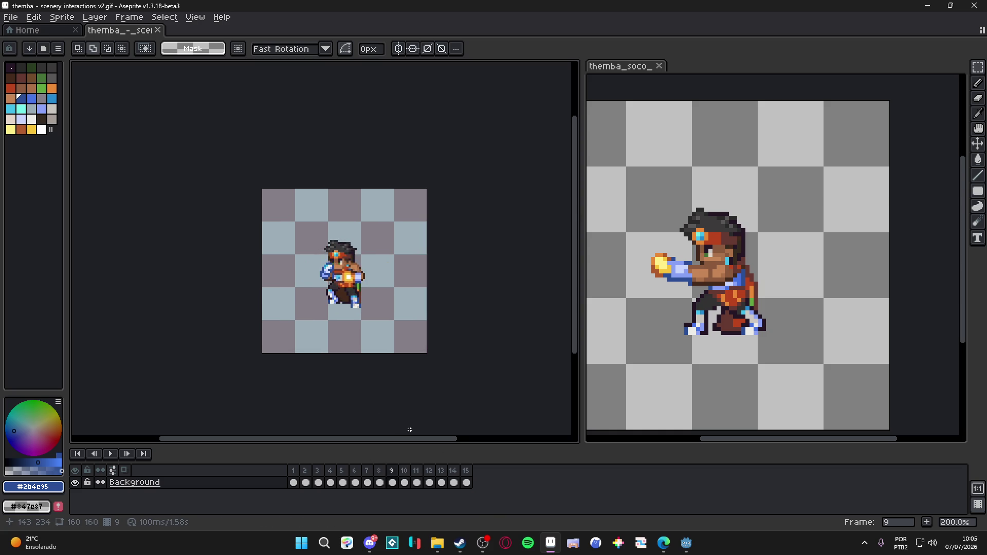
key(Right)
key(Left)
key(Right)
key(Left)
key(Right)
key(Left)
key(Right)
key(Left)
key(Right)
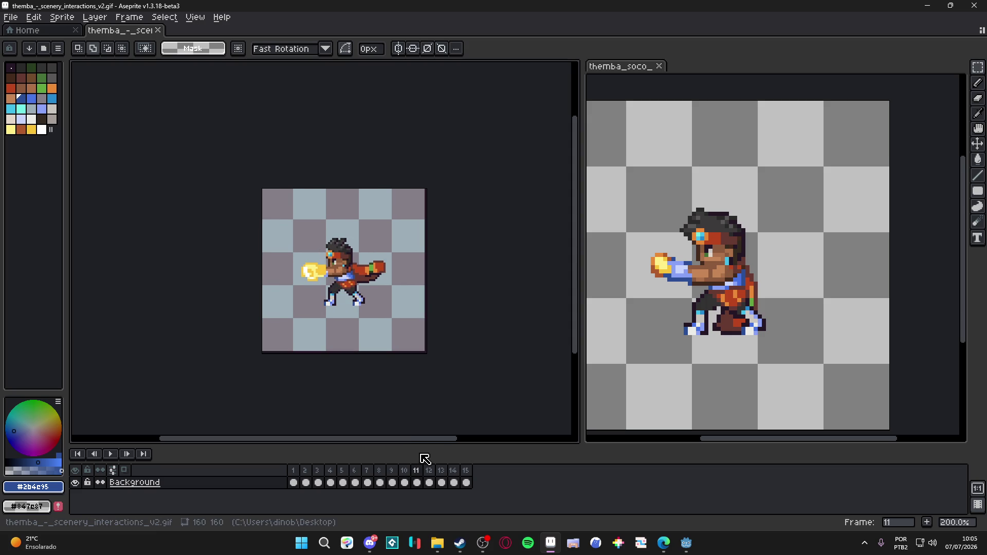
key(Left)
key(Right)
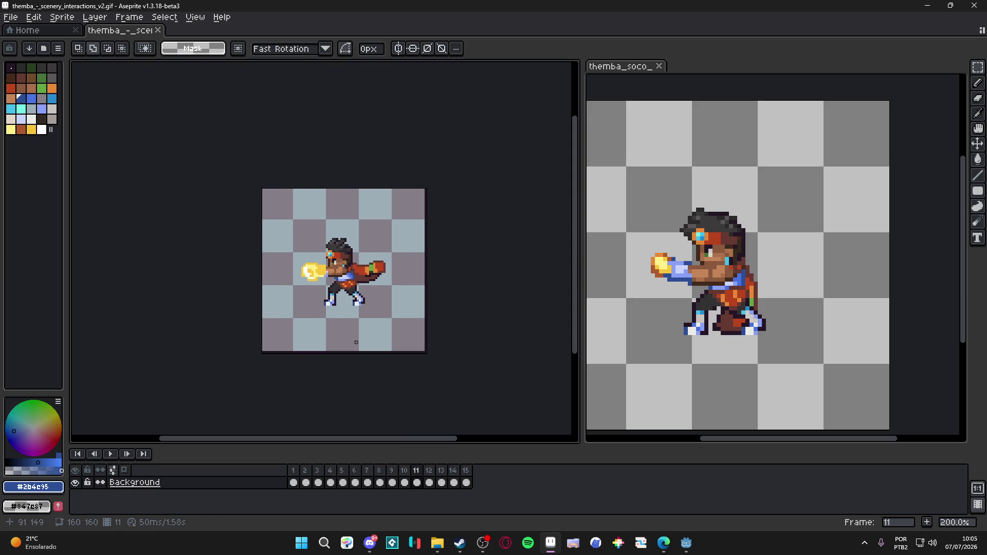
Step: Select the character's left foot, move it a few pixels up, and deselect
scroll(350, 313, up, 2)
scroll(349, 313, up, 1)
drag(312, 331, 371, 276)
drag(352, 309, 350, 301)
key(ctrl+d)
Step: Play and stop the punch animation preview, then return to frame 10
scroll(350, 301, down, 2)
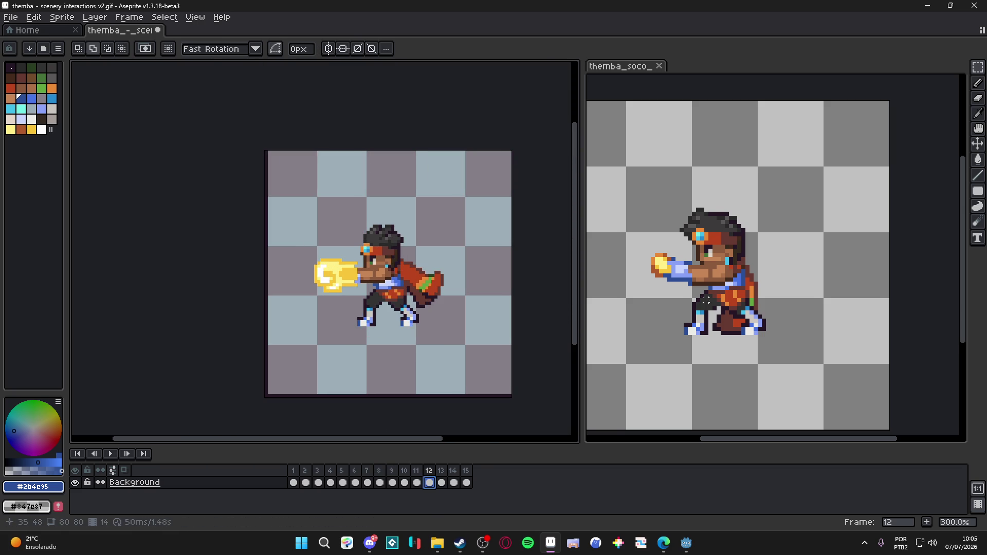
click(722, 288)
scroll(722, 288, left, 3)
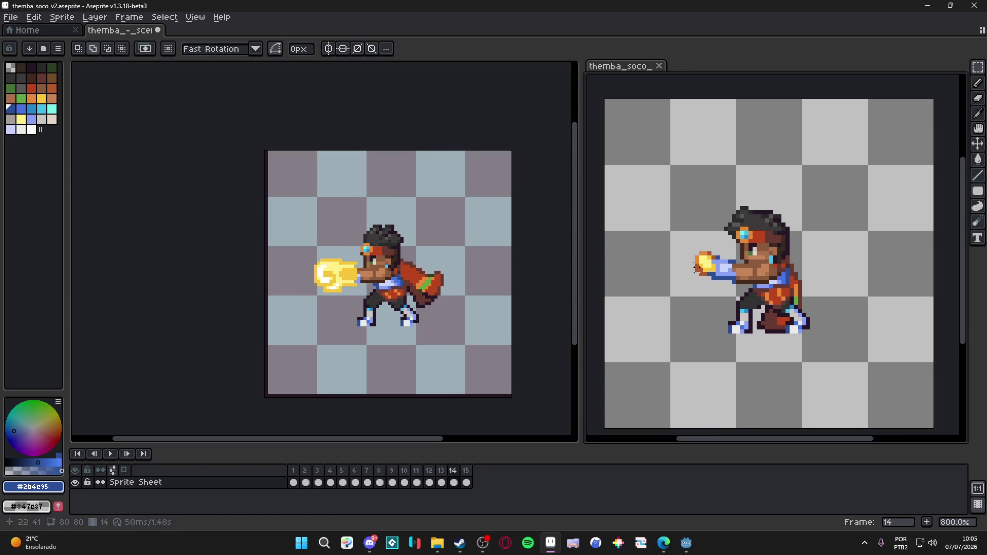
scroll(733, 273, down, 2)
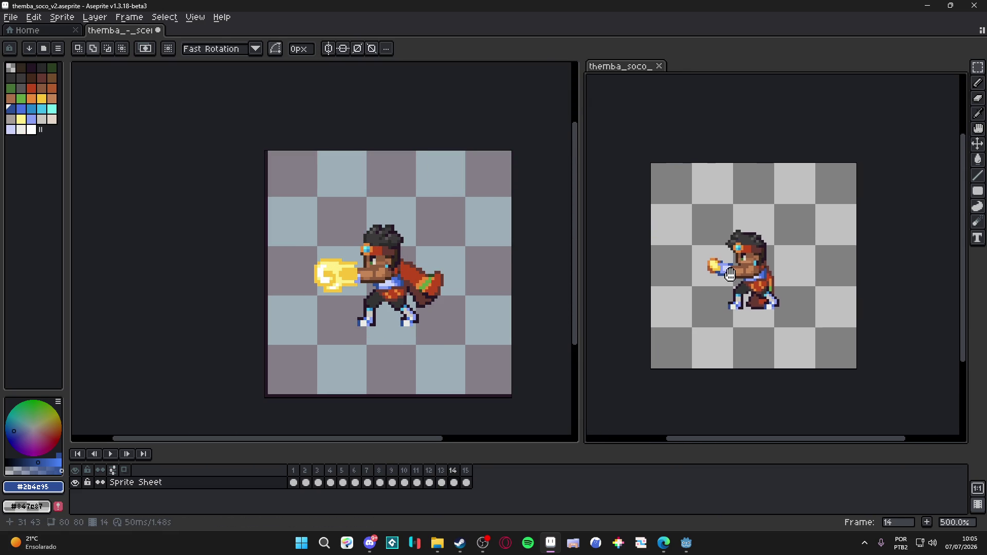
click(111, 454)
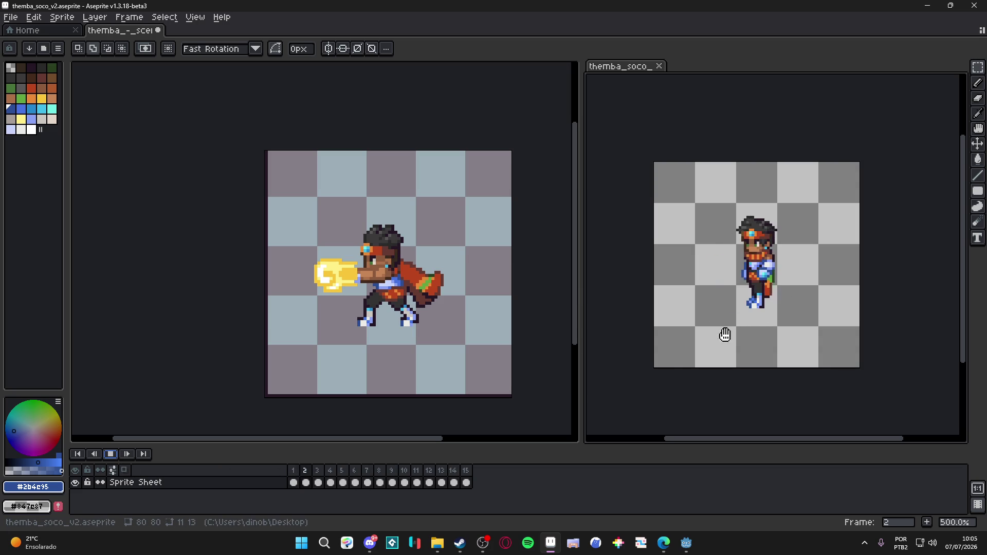
click(111, 454)
click(379, 483)
key(Right)
key(Right)
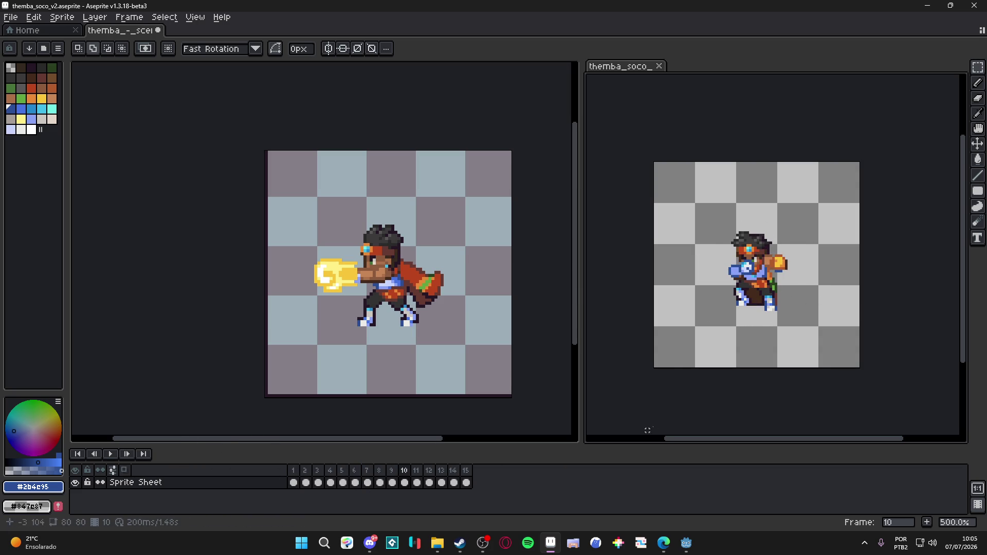
double_click(406, 475)
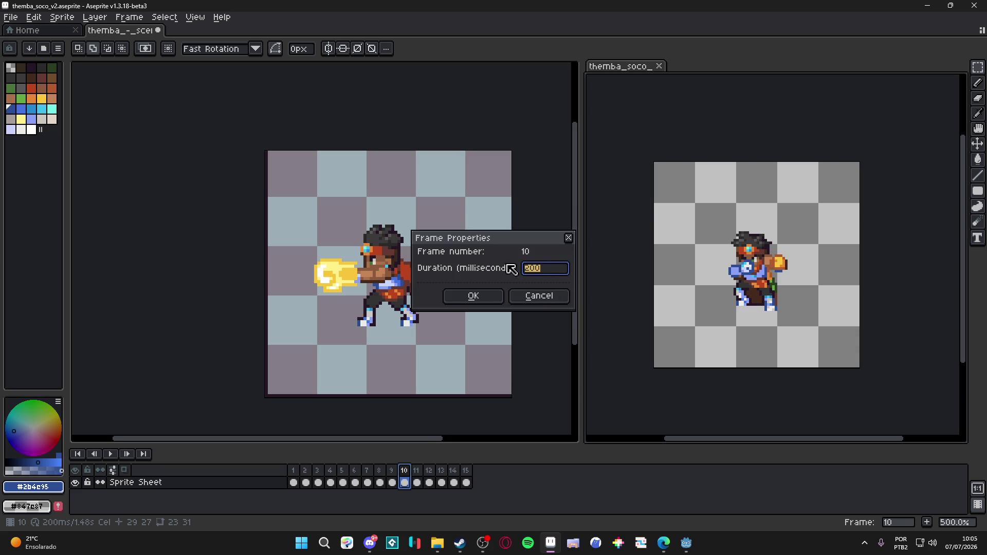
click(536, 295)
click(429, 471)
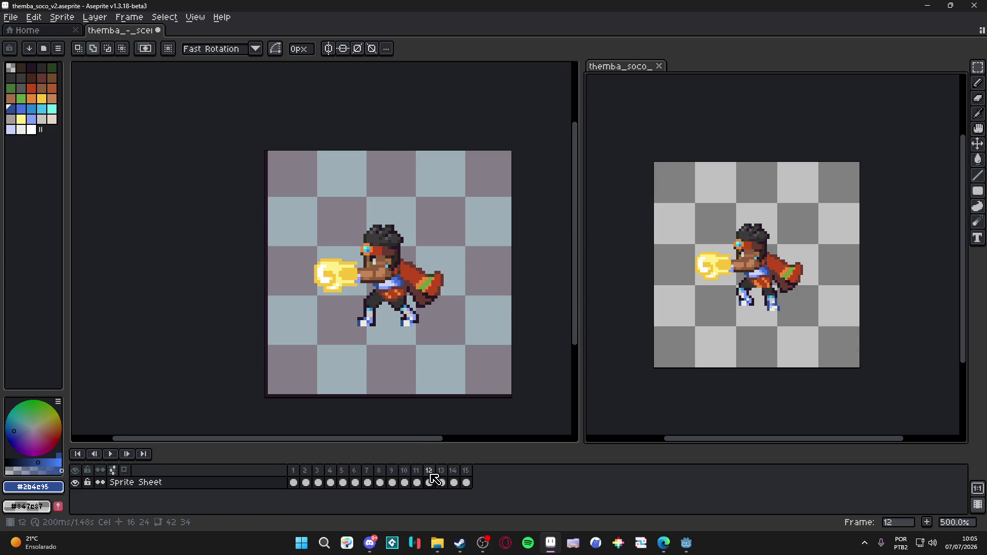
double_click(429, 471)
click(545, 298)
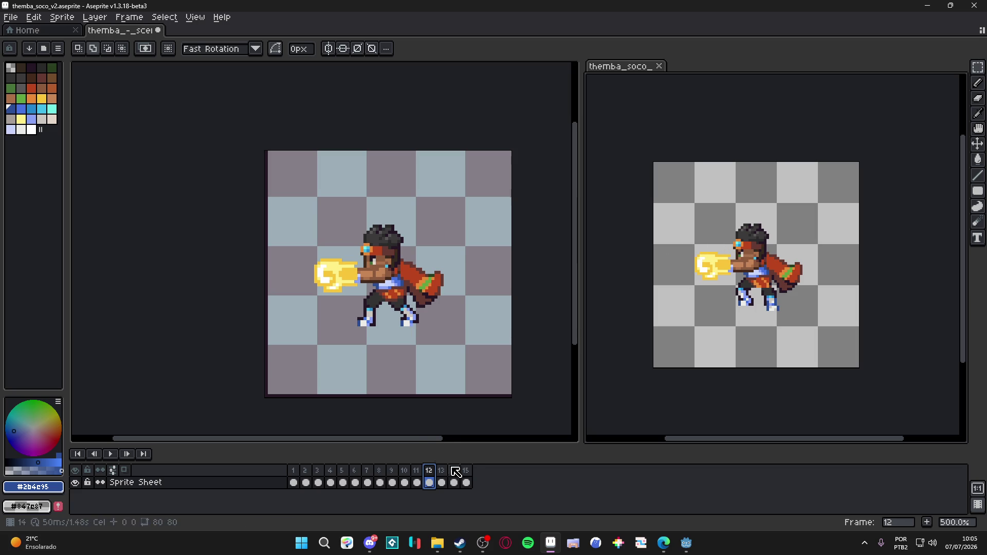
click(466, 482)
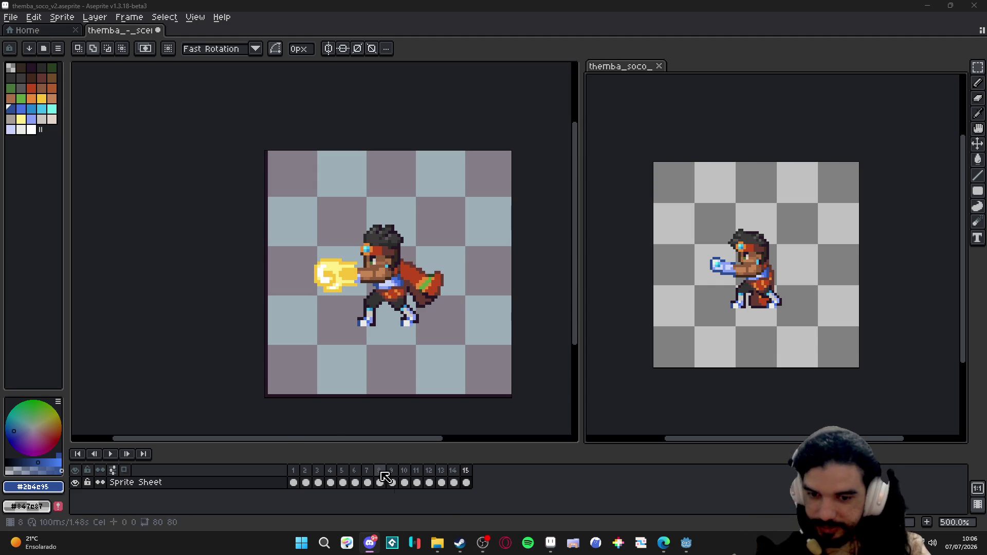
click(438, 543)
Step: Reposition the File Explorer window and open the Vídeos folder
drag(605, 153, 658, 85)
click(359, 307)
scroll(542, 315, down, 20)
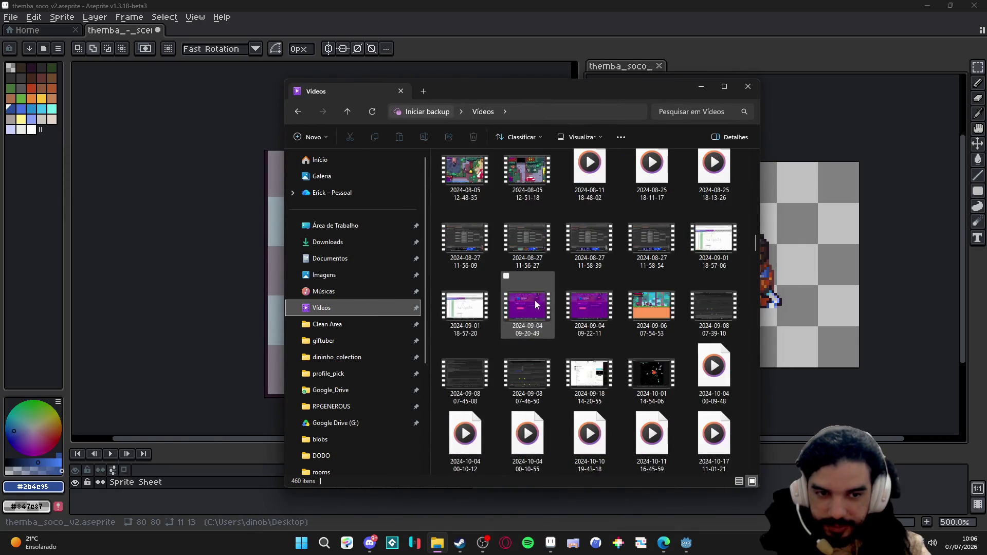
scroll(595, 407, down, 5)
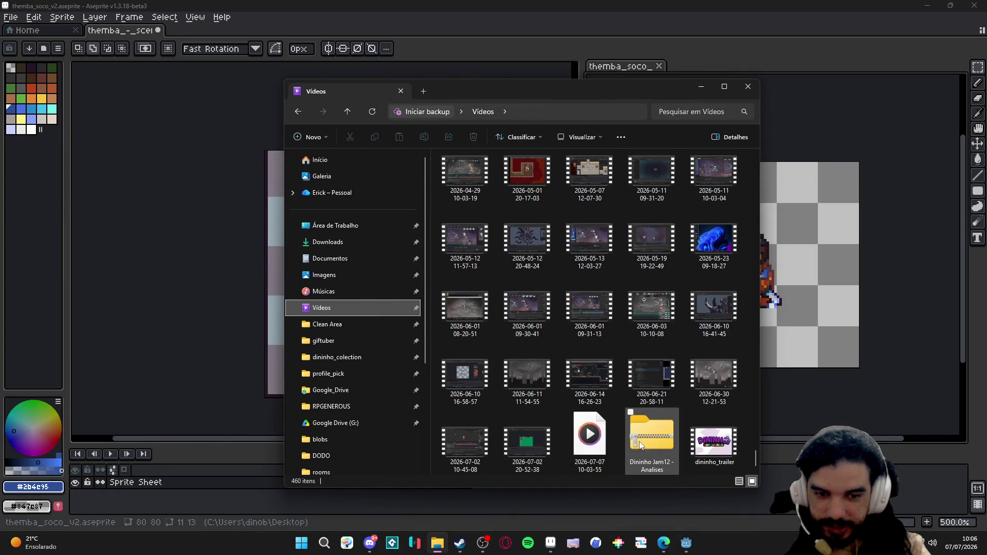
click(585, 450)
drag(584, 451, 371, 543)
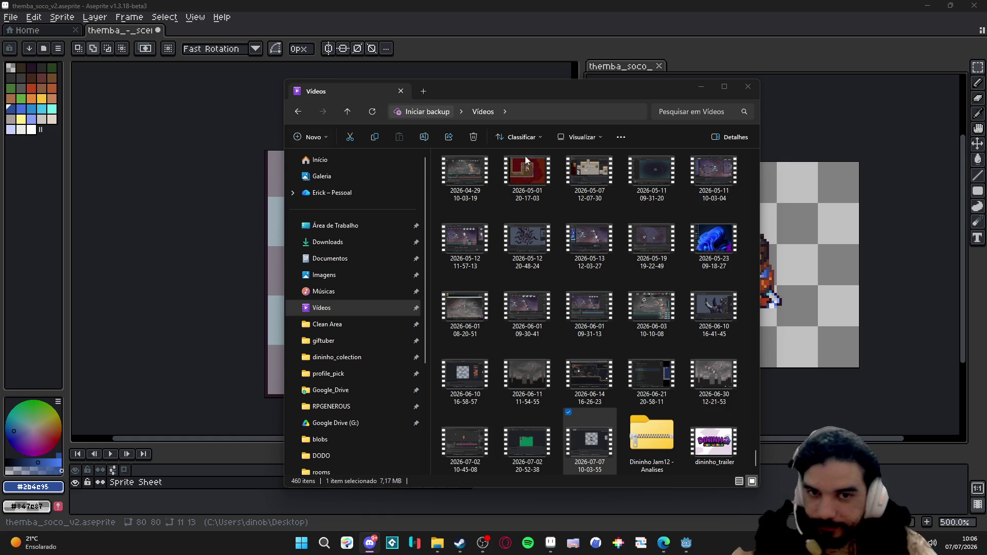
click(424, 91)
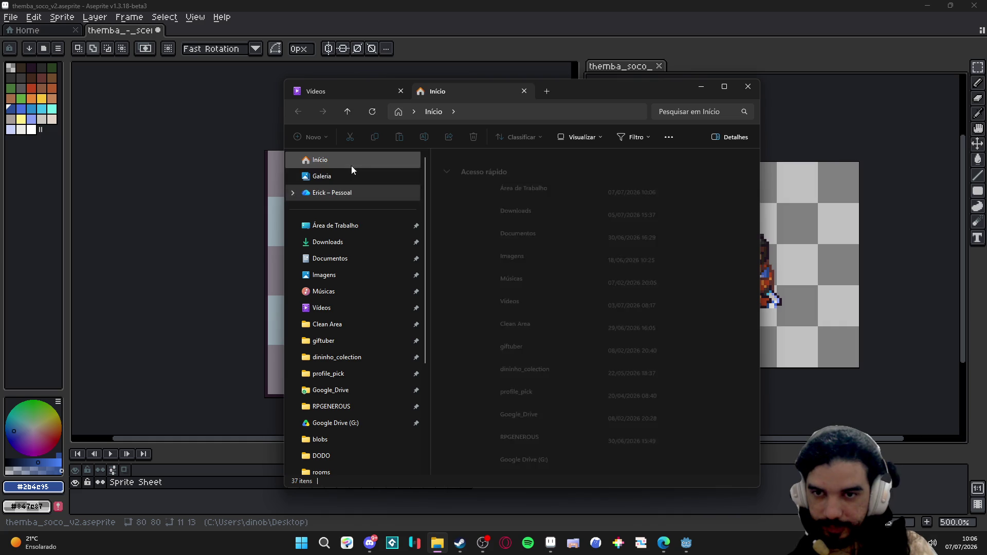
click(335, 225)
Step: Open zeh_counter_gif, zoom in, and play its animation
click(461, 177)
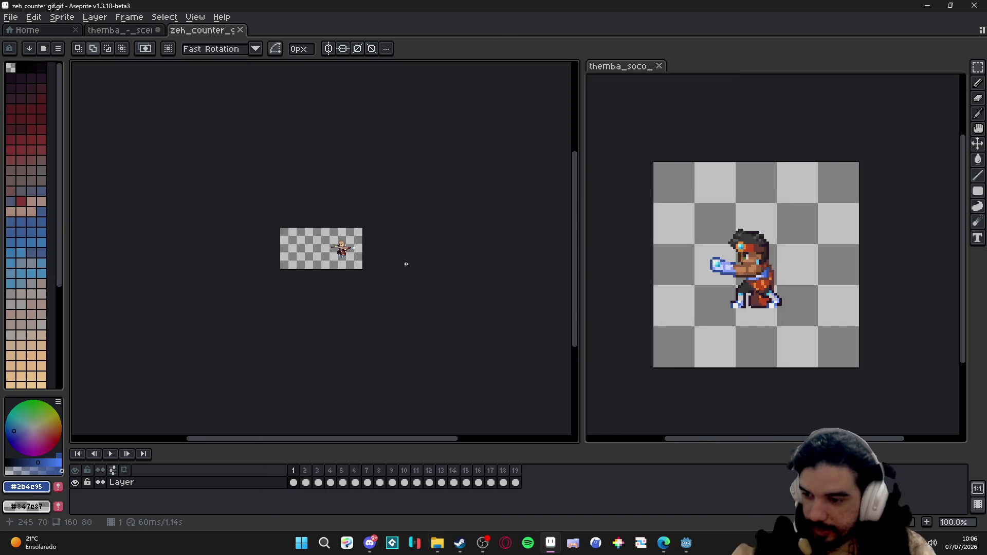
scroll(391, 256, up, 3)
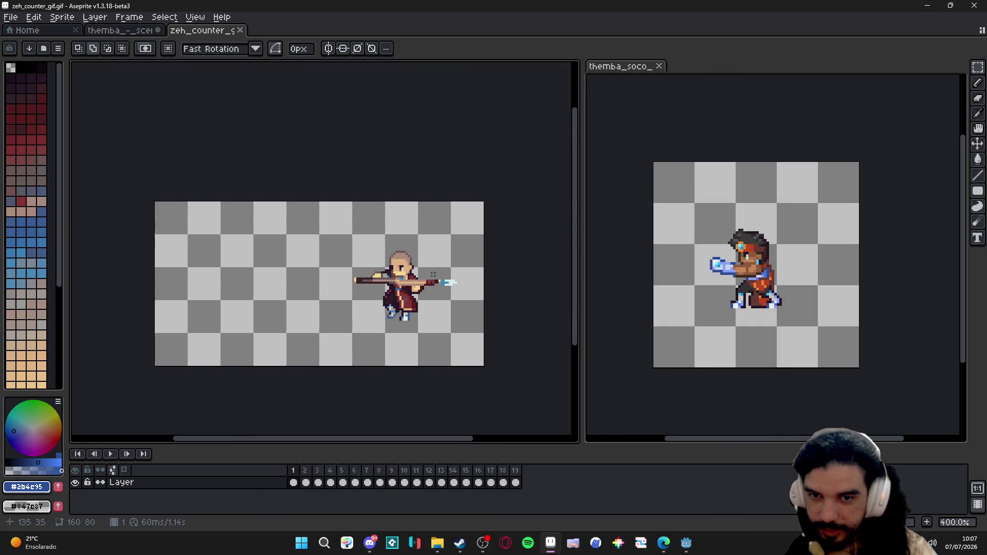
click(110, 454)
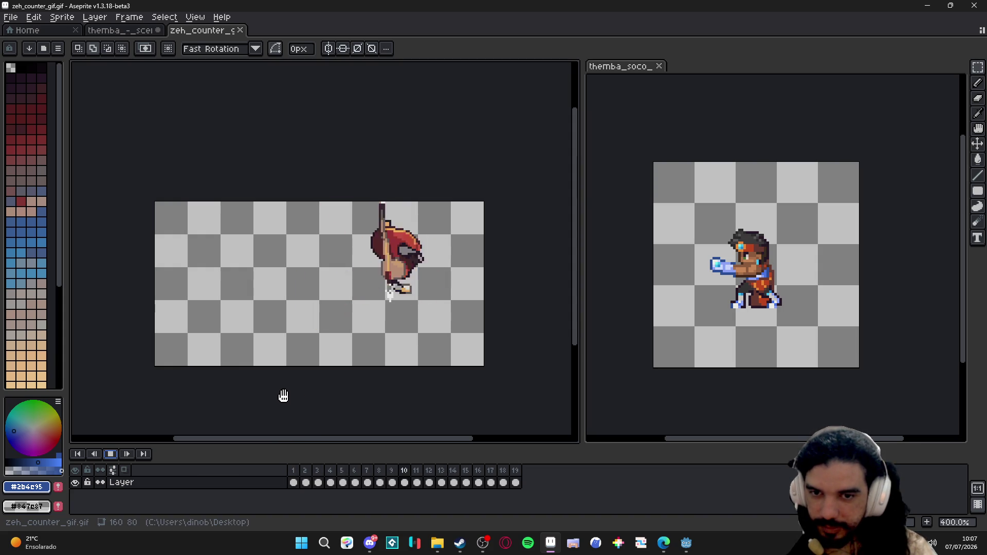
Step: Close the zeh_counter_gif, scenery_interactions and themba_soco sprites, answering the save prompt
click(239, 31)
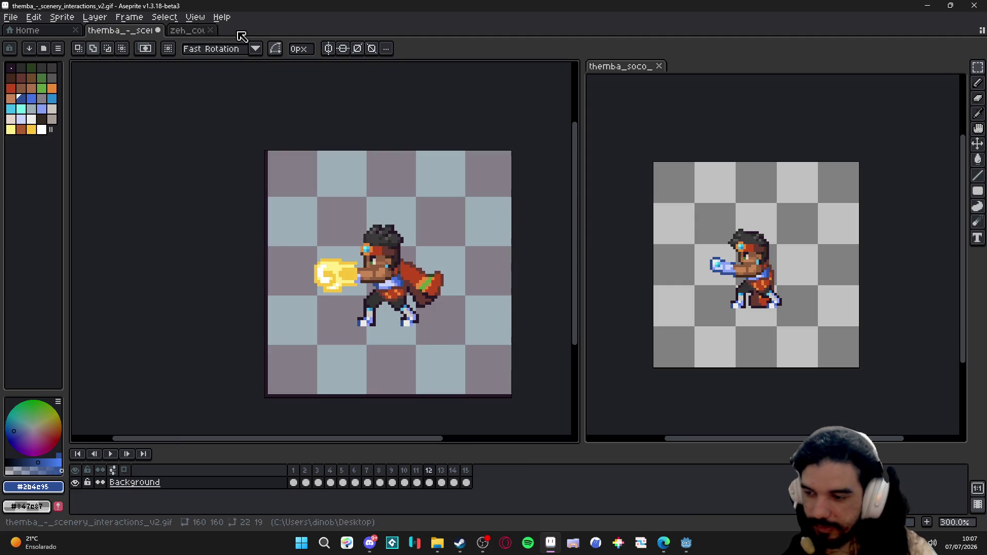
click(158, 30)
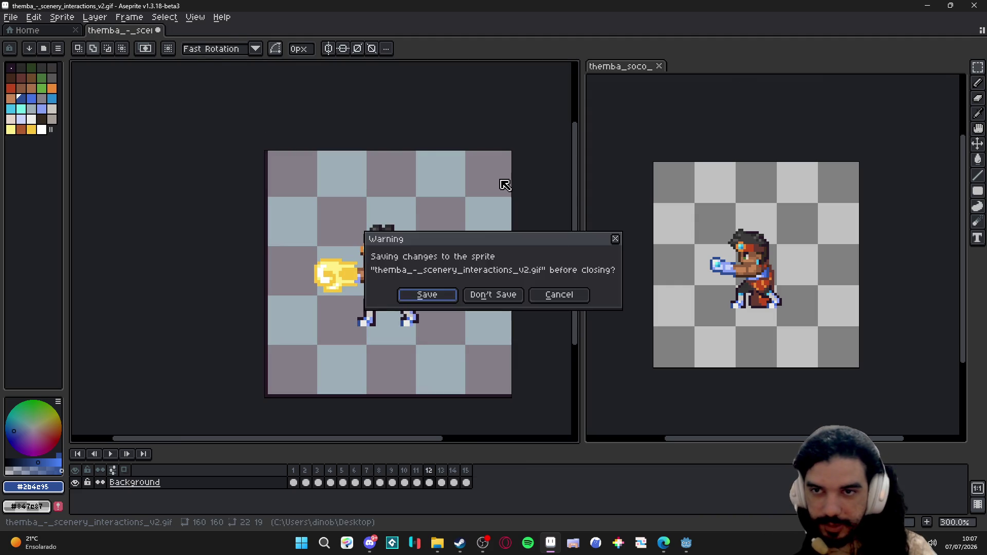
click(494, 294)
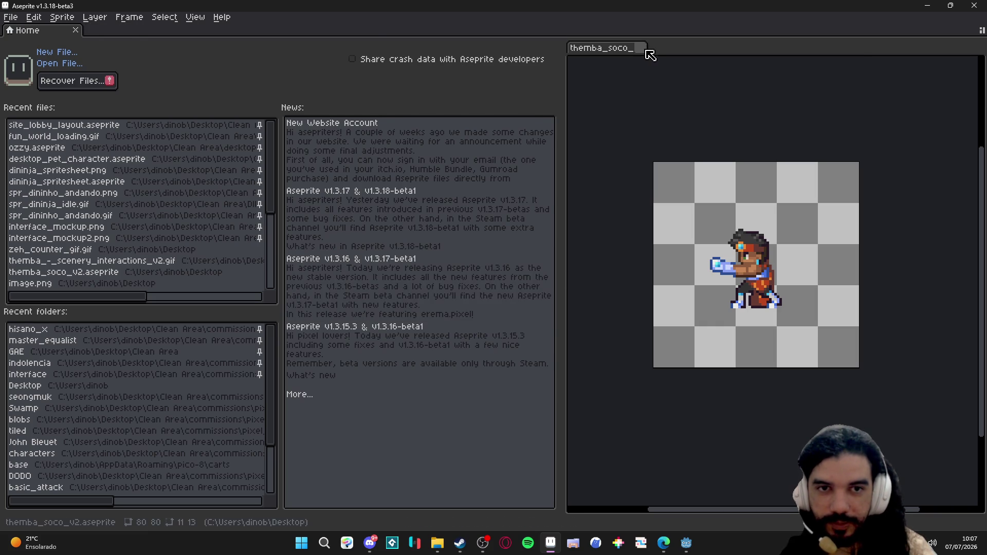
click(660, 67)
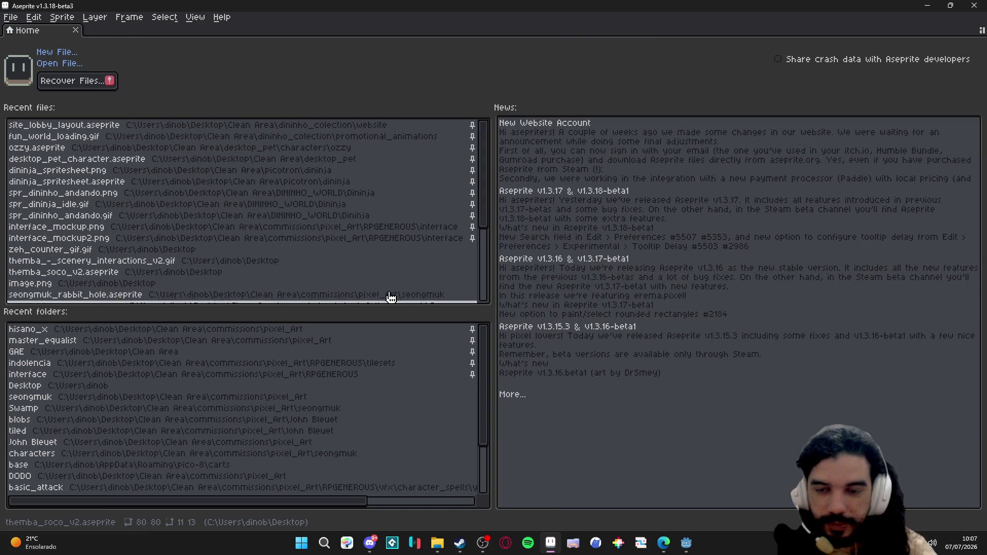
click(10, 18)
Step: Create a new blank sprite and enlarge its canvas to 99×77 px
click(20, 30)
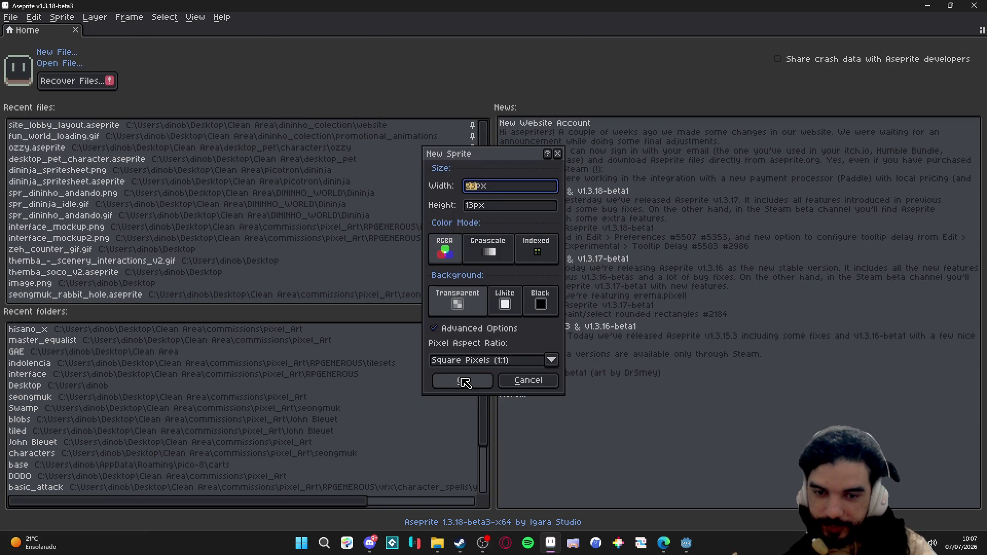
click(463, 381)
scroll(520, 246, up, 6)
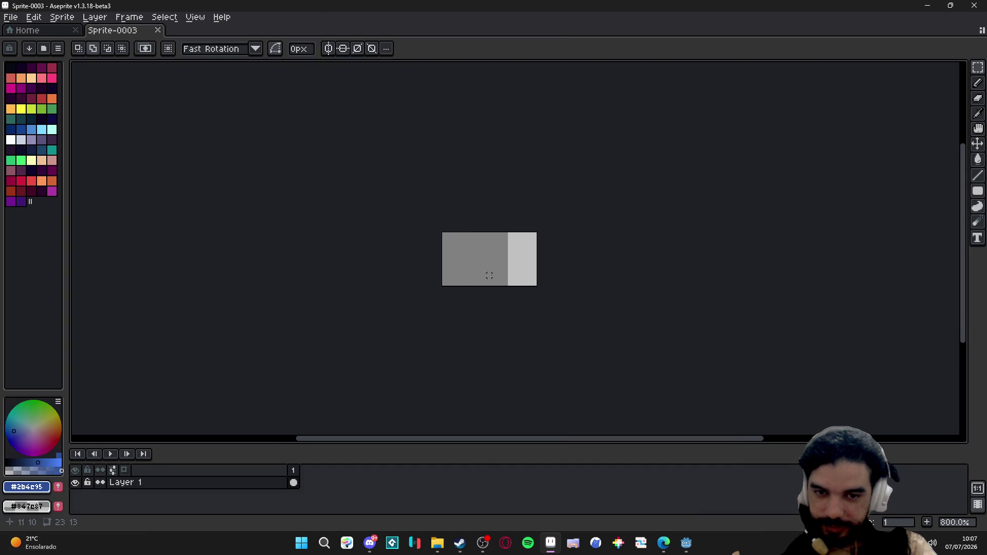
key(ctrl+alt+c)
mouse_move(538, 294)
mouse_down()
mouse_move(672, 401)
mouse_move(708, 412)
mouse_up()
click(883, 298)
scroll(427, 311, down, 2)
Step: Resize the canvas to 96×86 px, then to 98 px high
drag(427, 310, 551, 323)
key(ctrl+alt+c)
drag(622, 369, 614, 392)
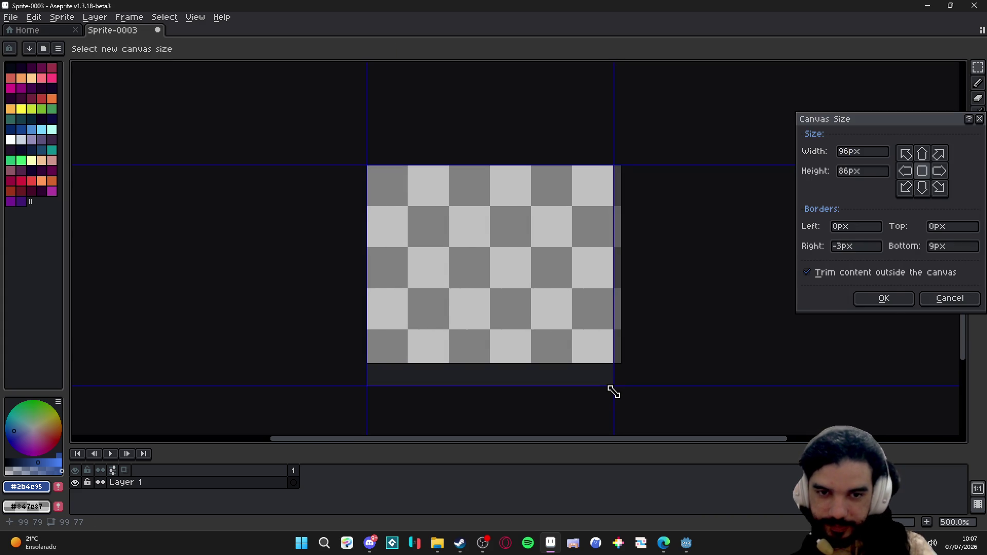
click(888, 304)
scroll(432, 309, up, 1)
mouse_move(497, 358)
mouse_down()
mouse_move(473, 337)
mouse_move(494, 384)
mouse_up()
key(ctrl+alt+c)
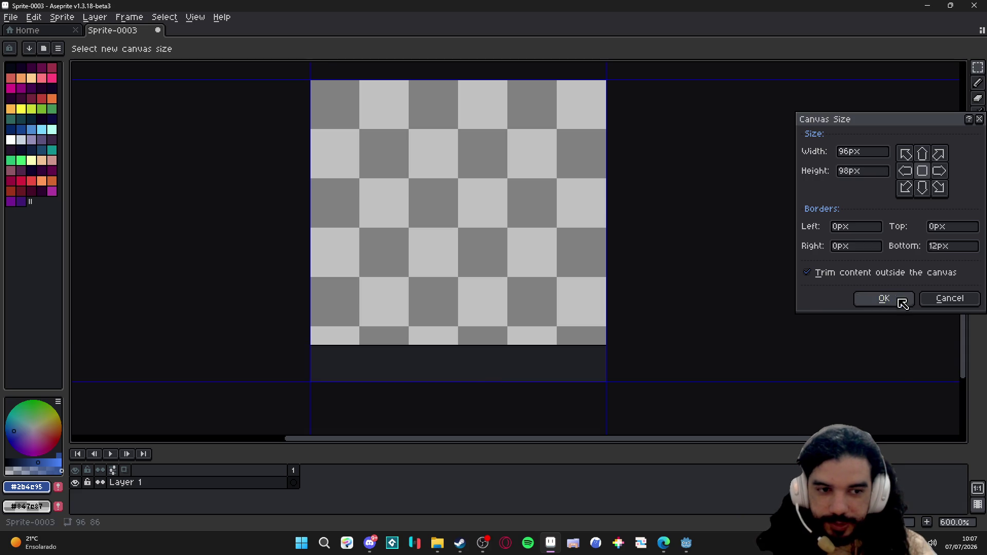
click(908, 306)
Step: Set the canvas to 96×96 px, then widen it to 108×96 px
key(ctrl+alt+c)
drag(591, 384, 605, 381)
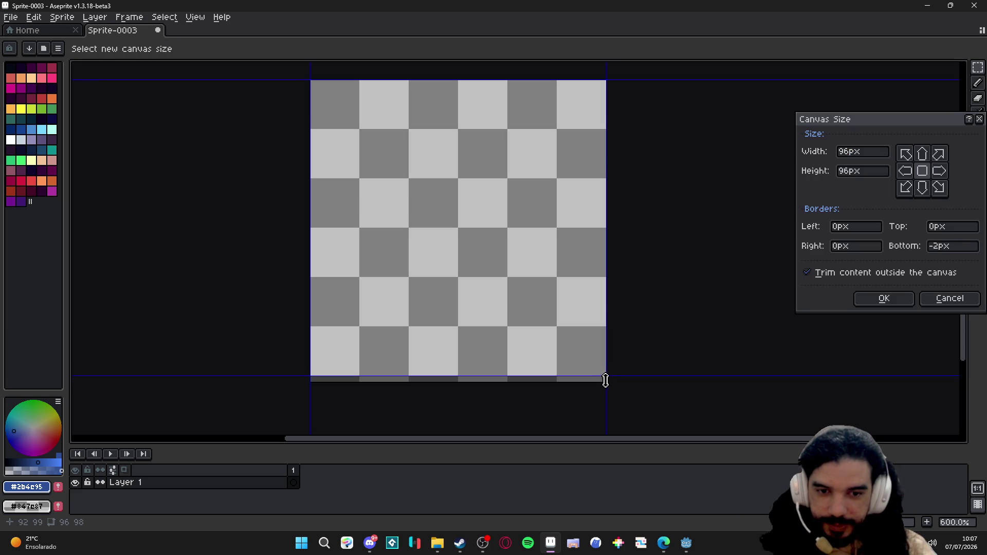
click(859, 300)
key(ctrl+alt+c)
drag(605, 307, 643, 301)
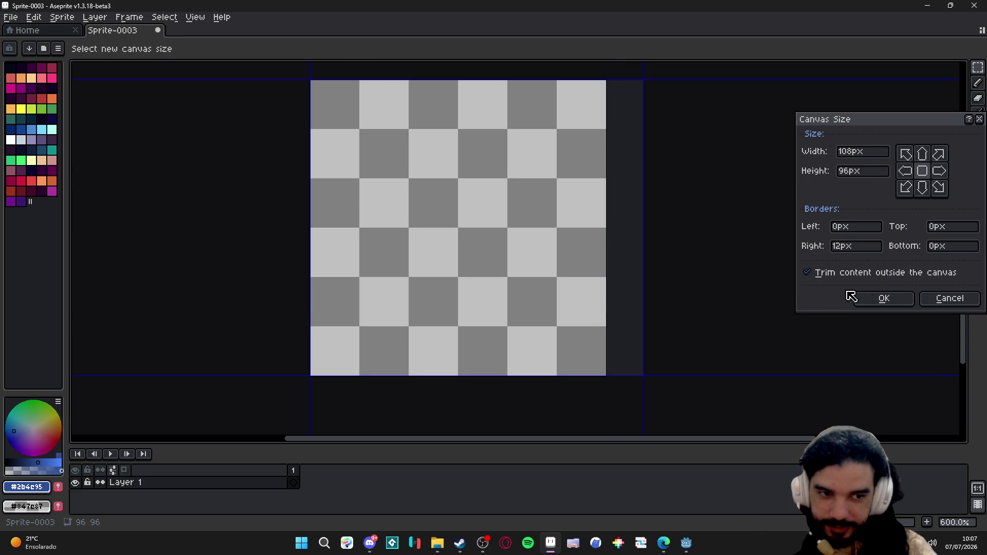
click(884, 298)
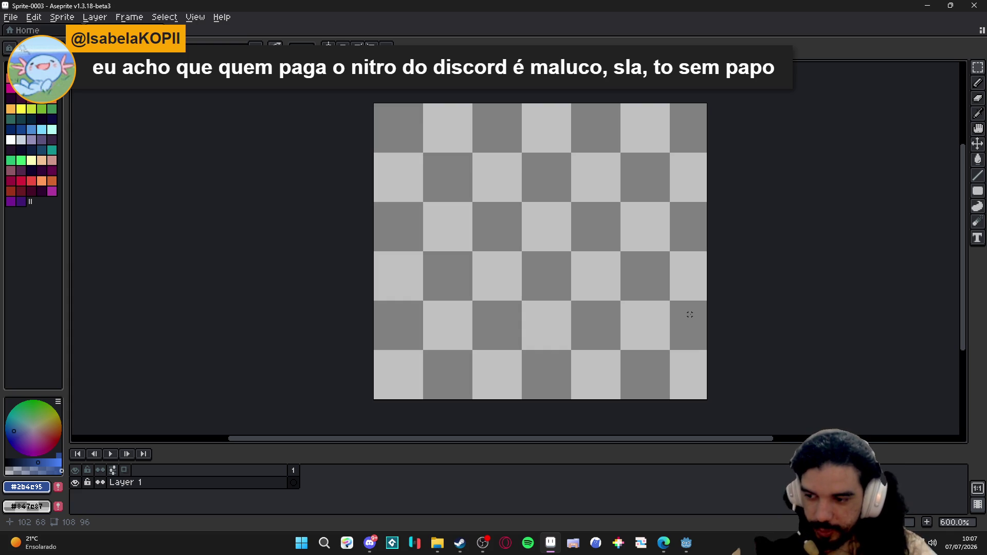
Step: Narrow the canvas width to 96 px for a 96×96 canvas and re-centre the view
key(ctrl+alt+c)
drag(707, 301, 671, 291)
click(884, 298)
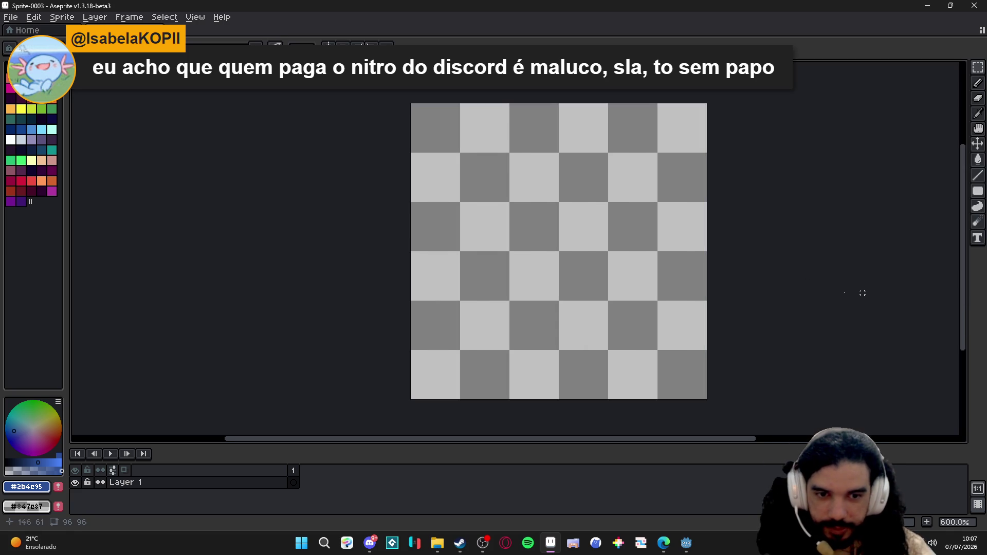
drag(544, 269, 493, 264)
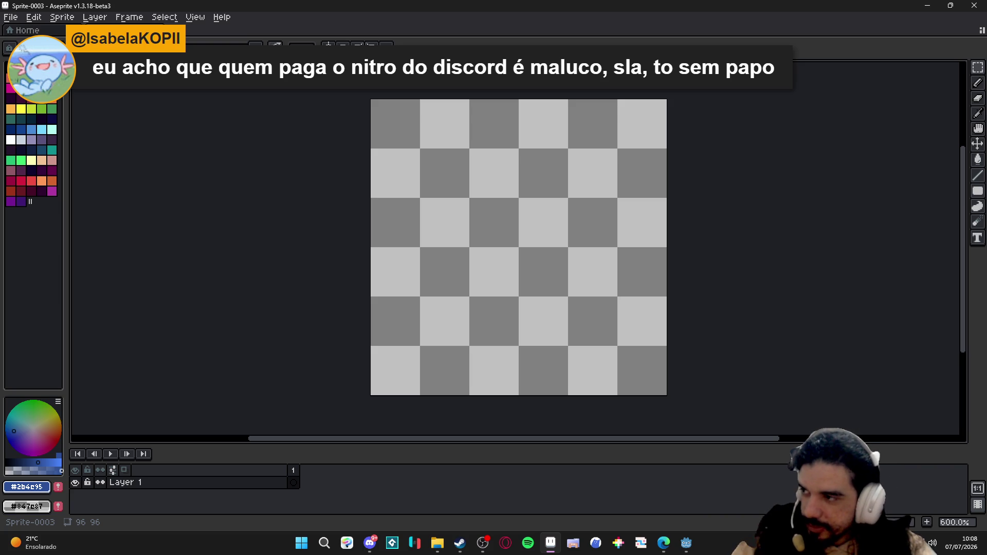
Step: Switch away from Aseprite to the recording software and then Discord
key(alt+Tab)
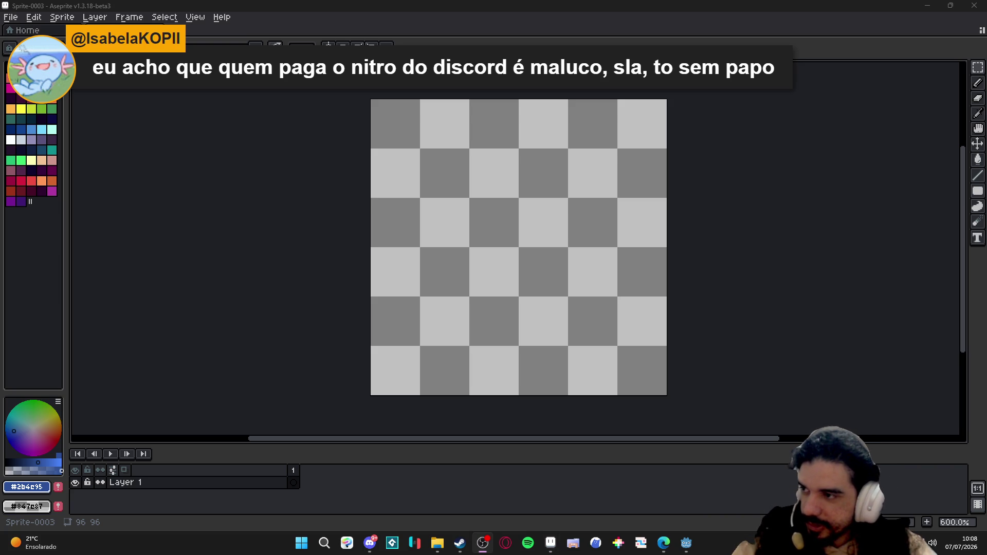
key(alt+Tab)
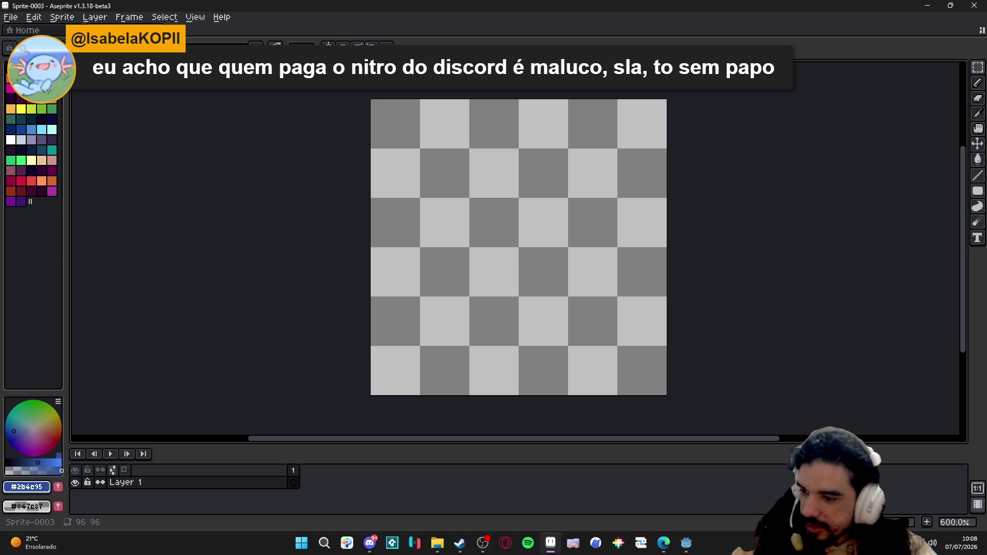
click(370, 543)
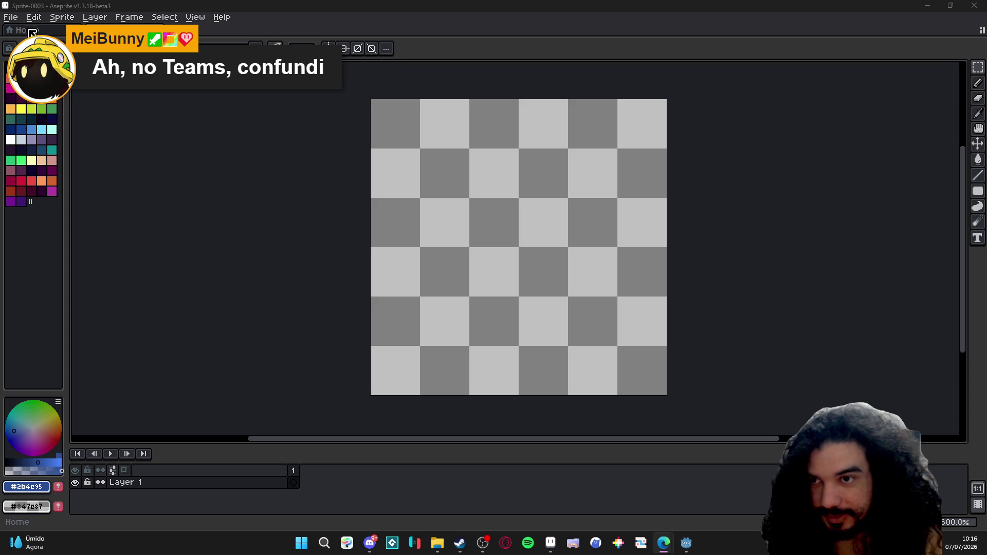
Step: Open Aseprite's File menu to reach the recent files
click(11, 17)
Step: Open seongmuk_rabbit_hole.aseprite from Open Recent and zoom the canvas to 400%
mouse_move(26, 65)
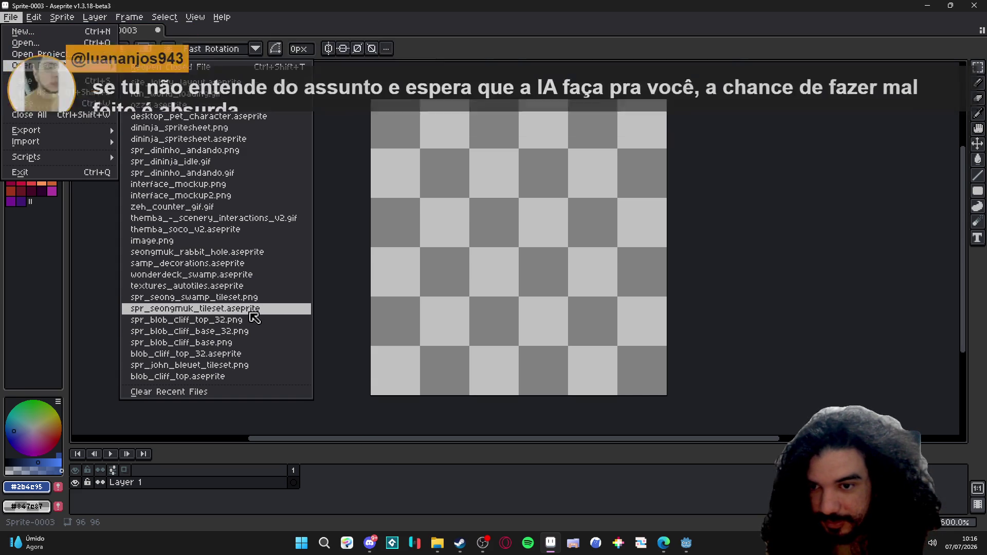
click(241, 252)
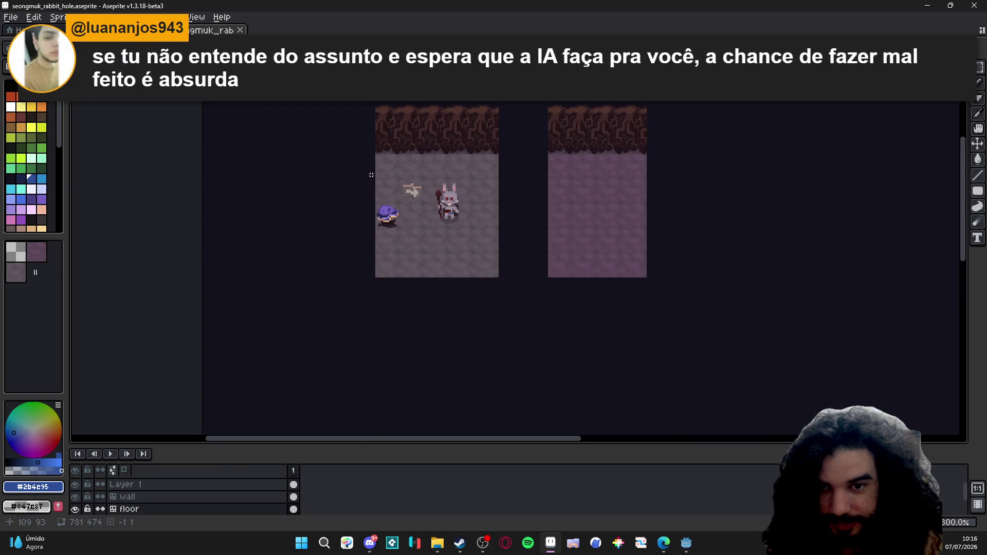
scroll(371, 173, up, 1)
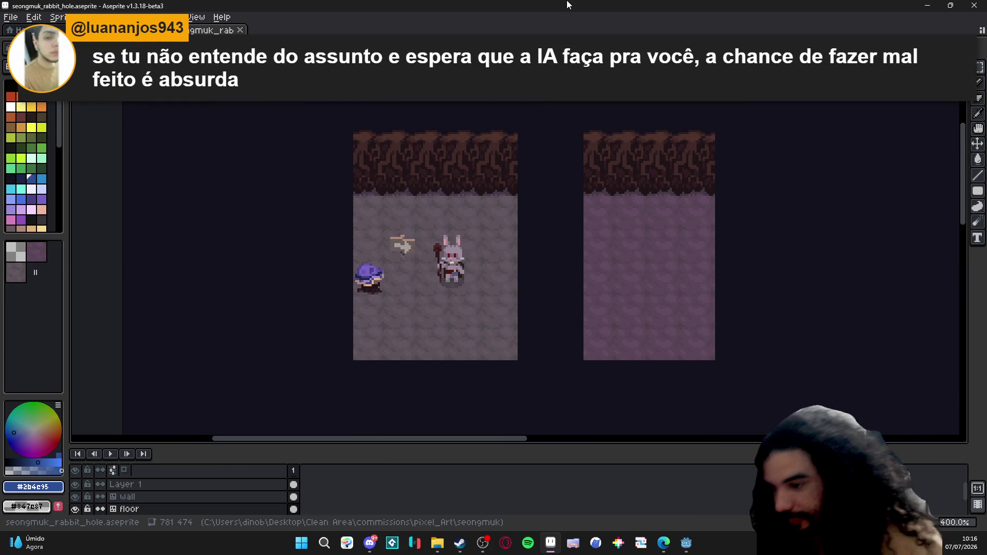
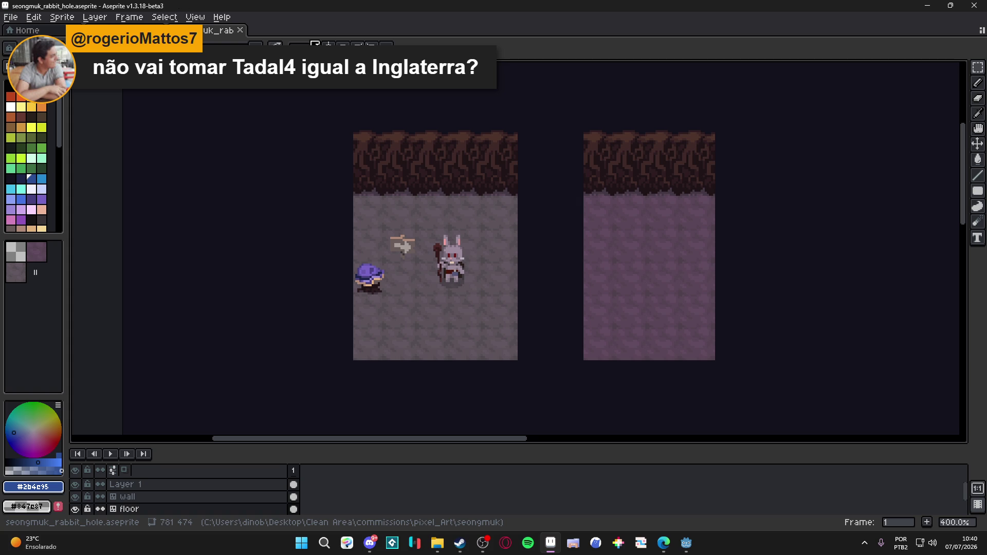
Step: Minimise Aseprite and File Explorer, then bring up the Steam client from the taskbar
click(928, 5)
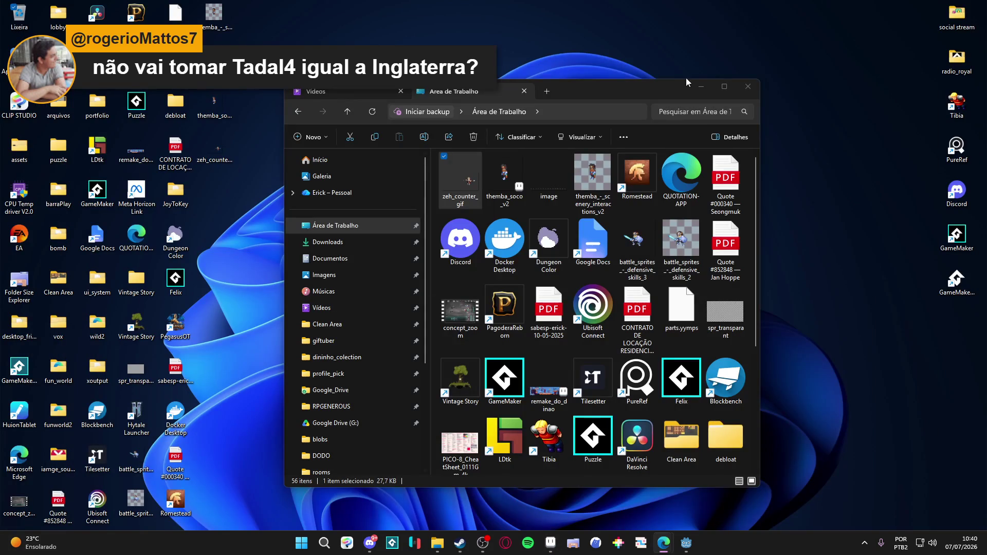
click(701, 89)
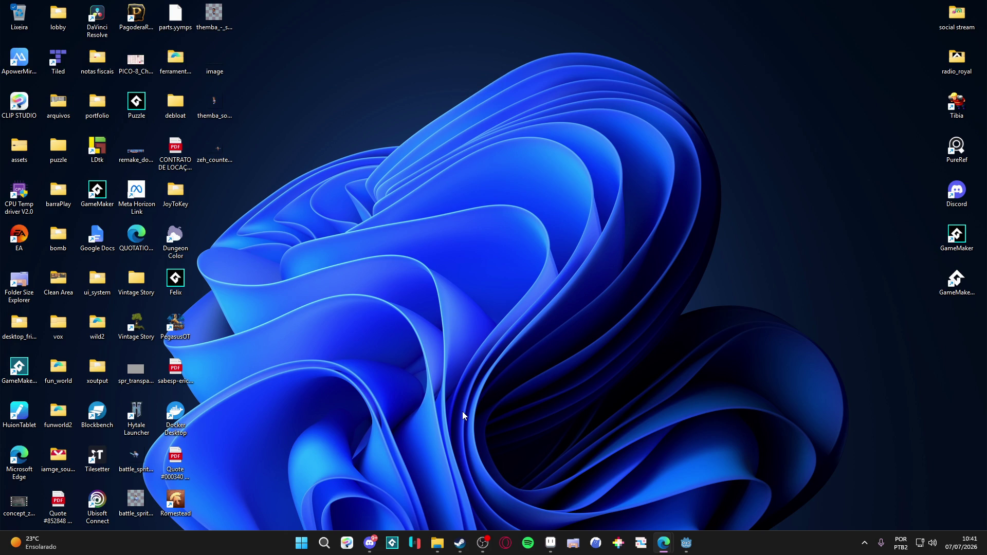
click(483, 543)
click(687, 443)
click(461, 543)
Step: Launch GameMaker [2024.14.4] from the Steam library
click(100, 34)
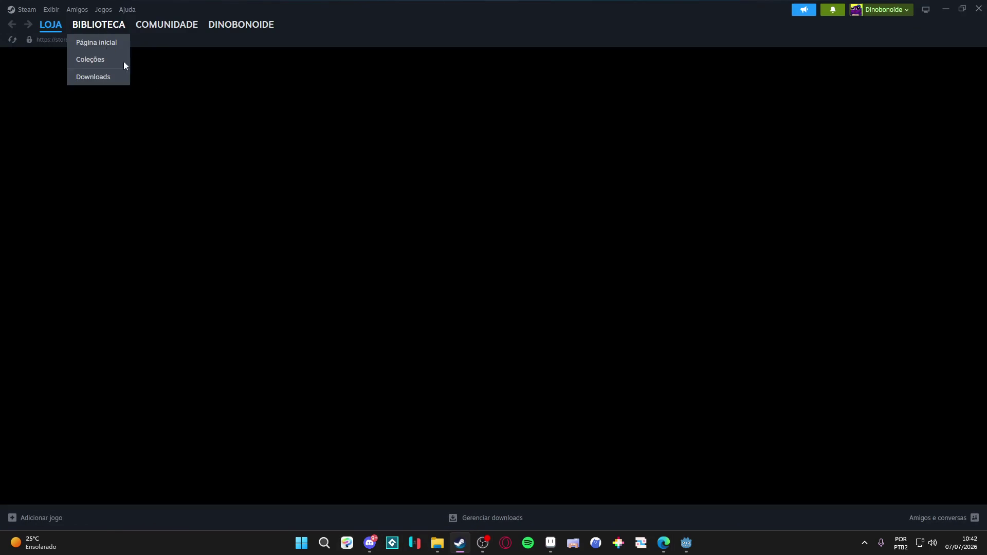
click(475, 314)
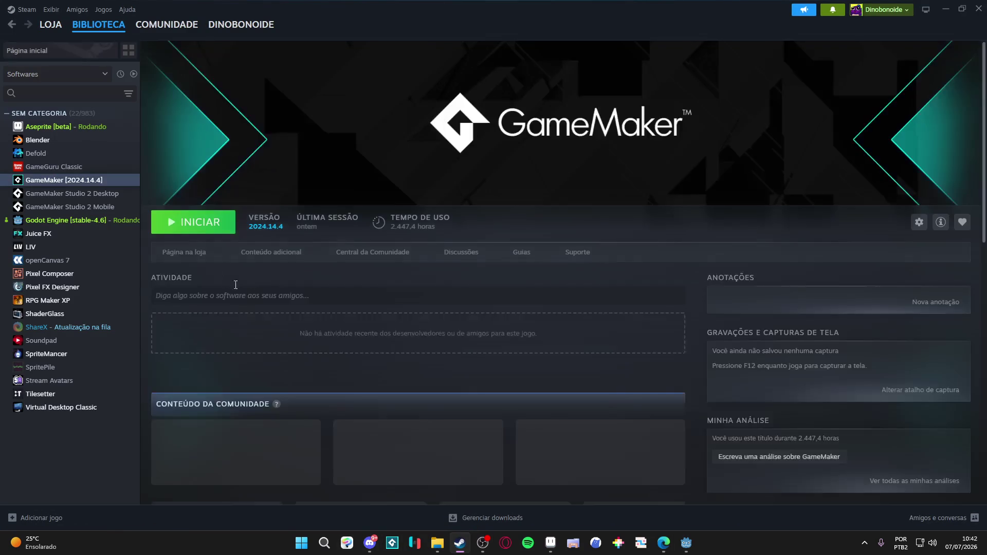
click(197, 229)
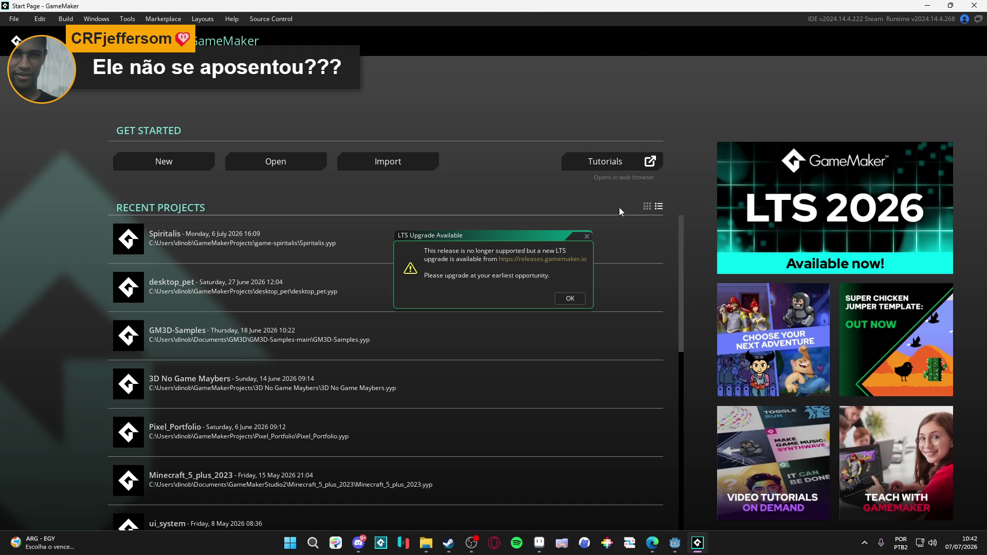
Step: Dismiss the LTS upgrade notice and open the Spiritalis project from Recent Projects
click(587, 240)
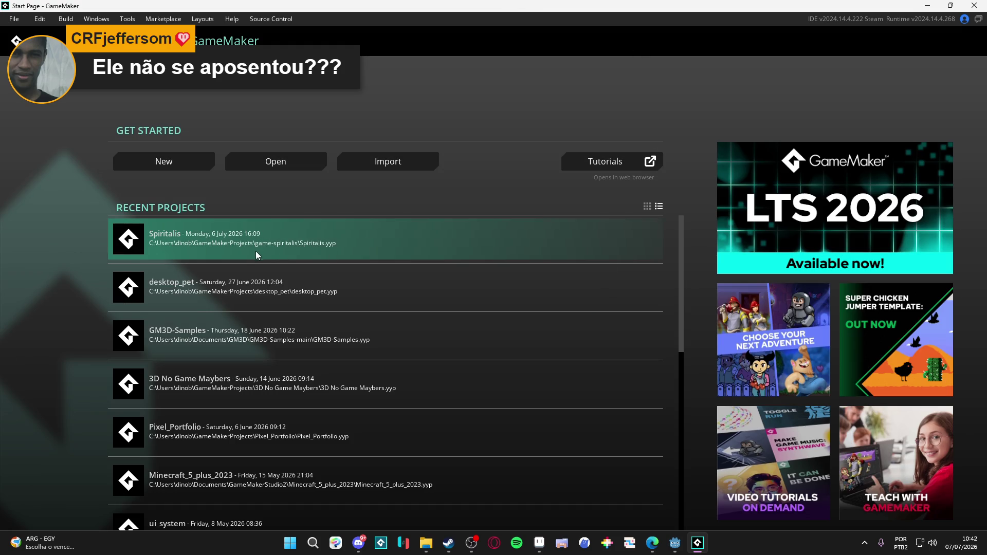
click(255, 257)
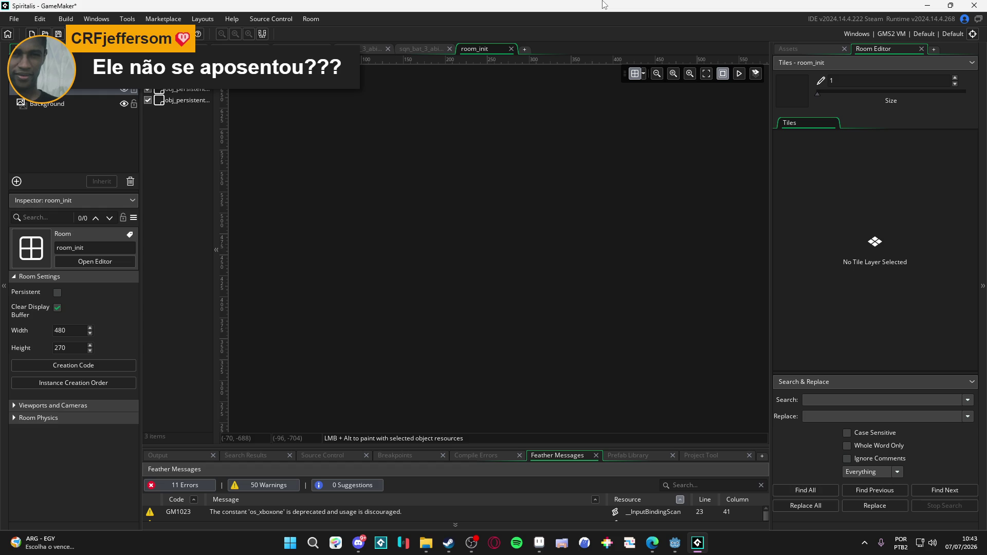
Step: Expand the Rooms and Biomes asset folders, then close GameMaker
click(796, 50)
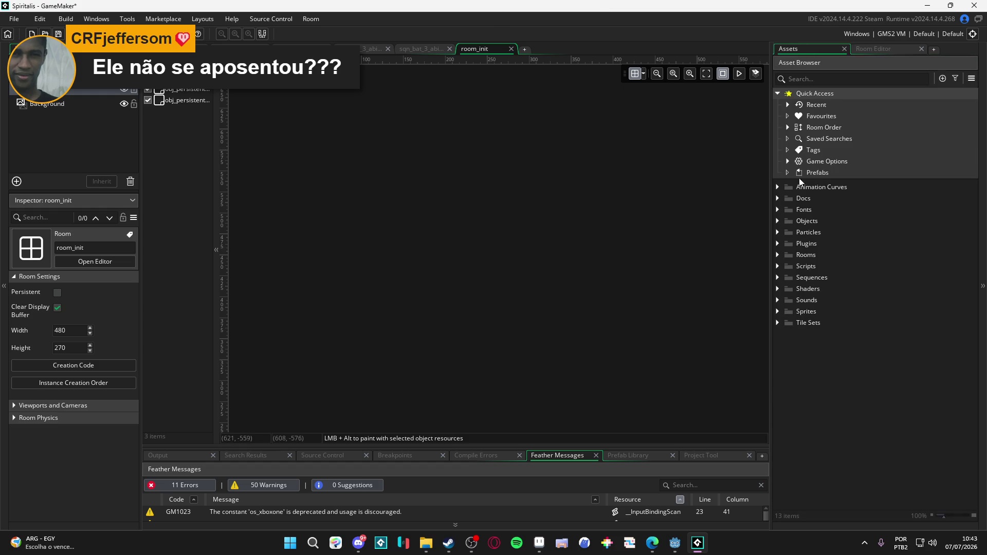
click(779, 254)
click(797, 278)
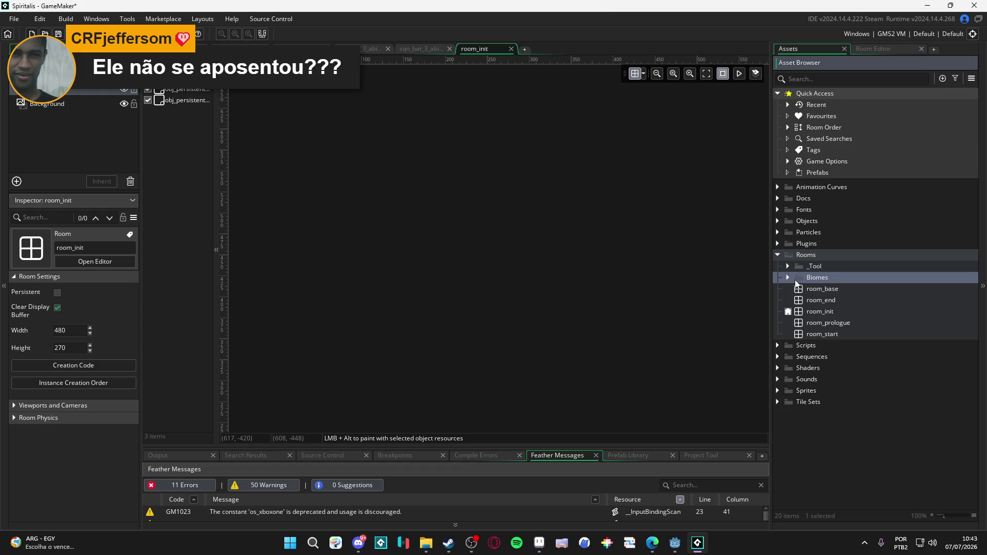
click(975, 6)
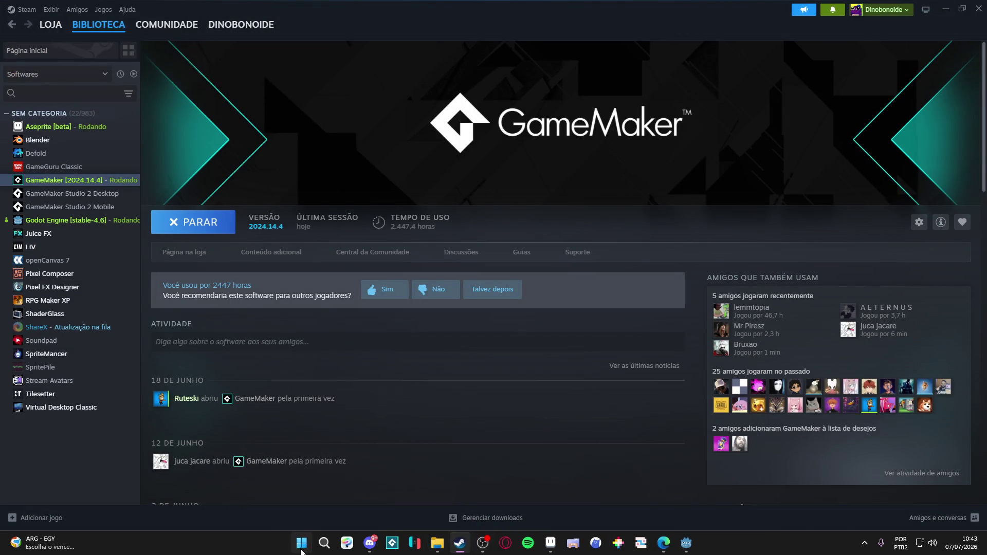
Step: Launch GitHub Desktop through a Start menu search for 'git'
click(301, 549)
text(git)
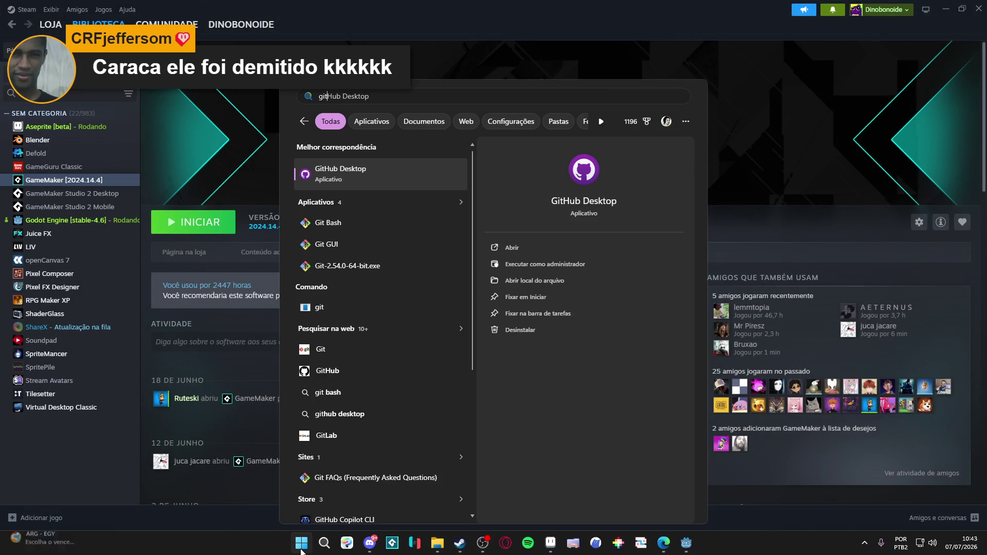
key(Return)
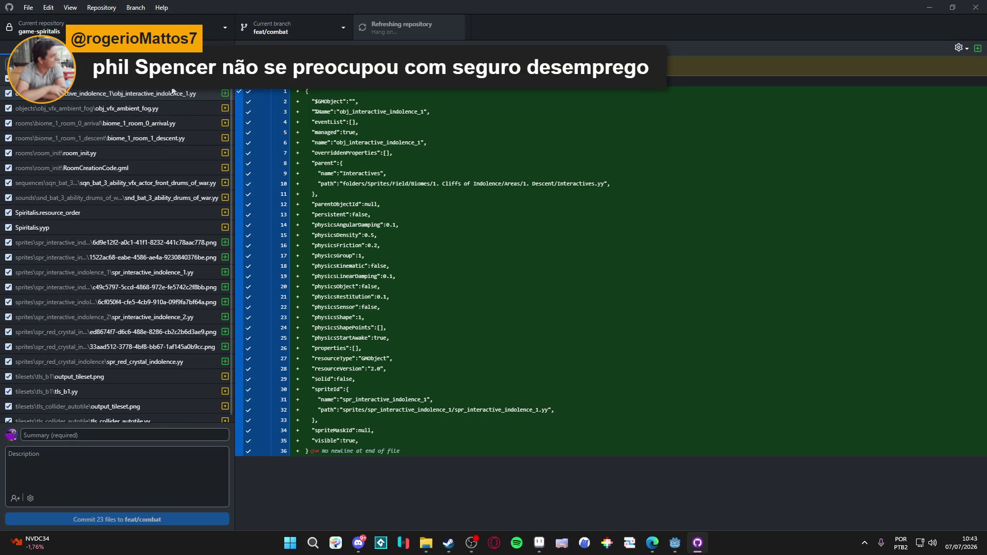
Step: Discard all 23 changed files and pull the 4 origin commits into feat/combat
right_click(154, 91)
click(156, 91)
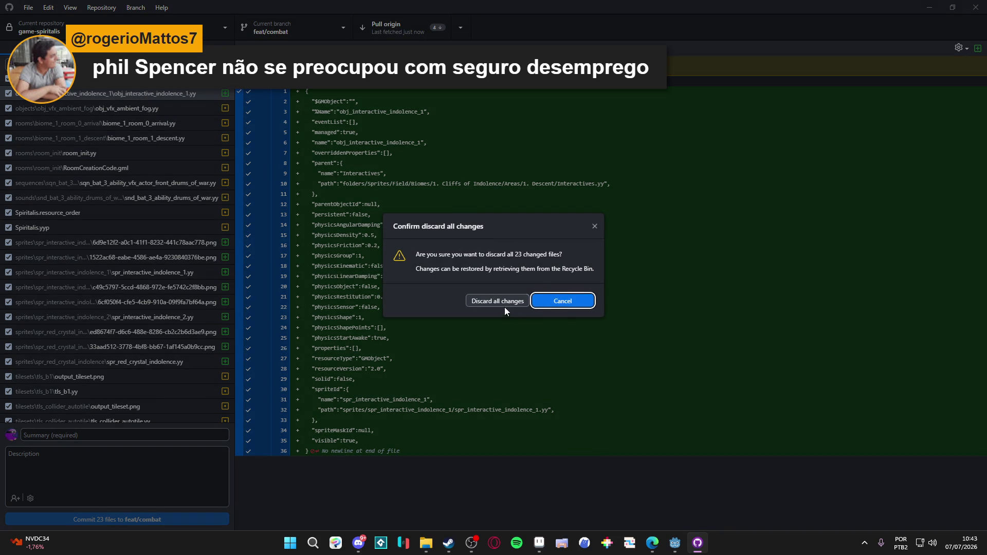
click(498, 303)
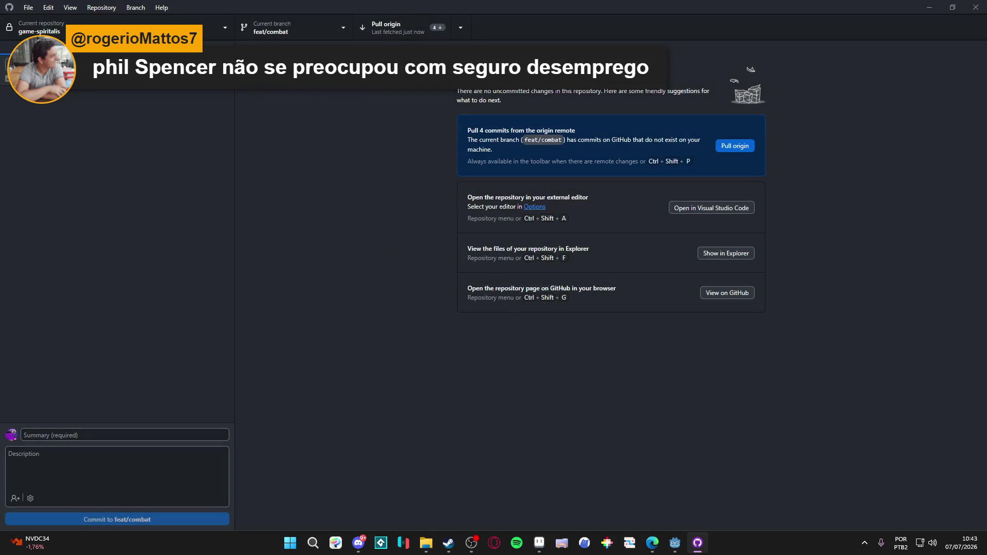
click(419, 24)
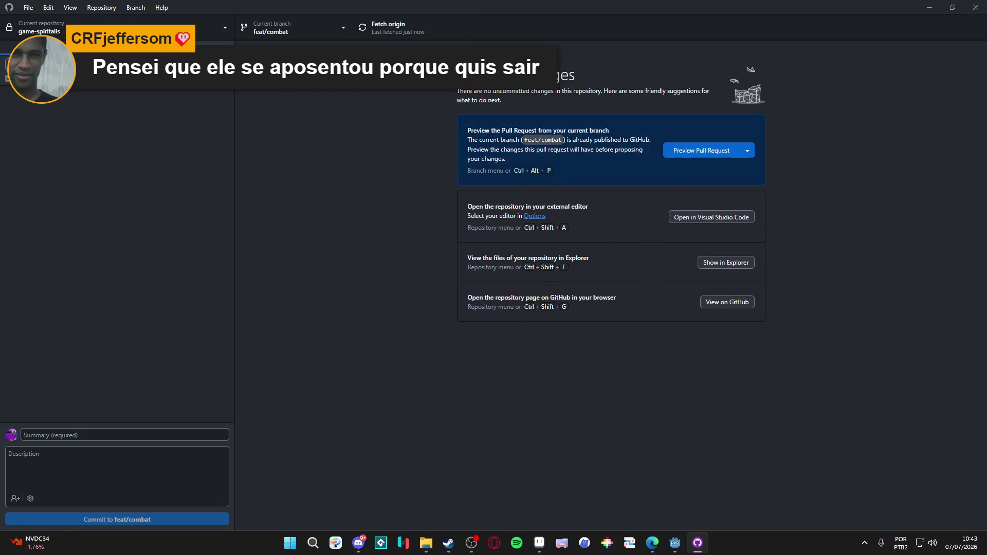
click(180, 51)
Step: Return to the Changes list with Ctrl+1 and minimise GitHub Desktop
key(ctrl+1)
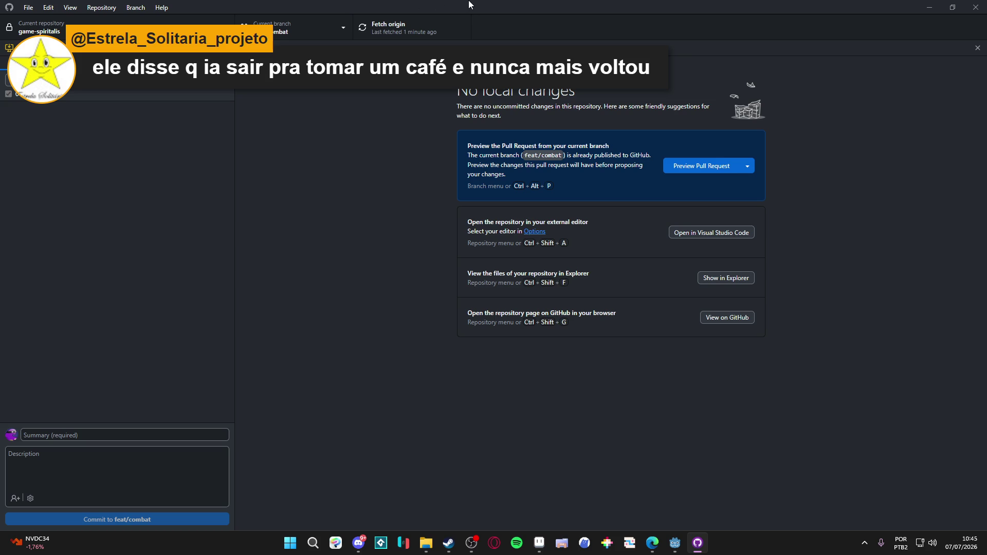
click(938, 4)
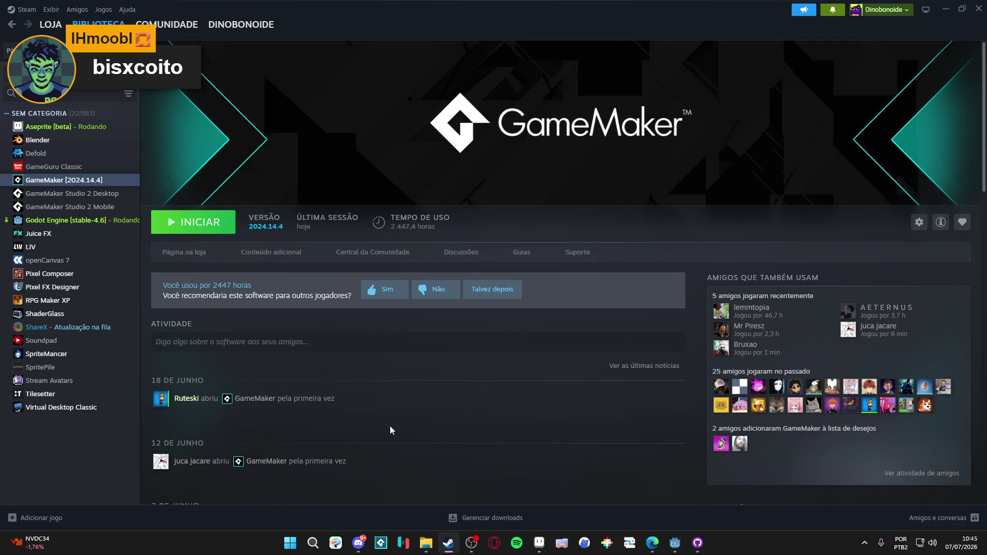
Step: Relaunch GameMaker from Steam, dismiss the LTS notice, and bring GitHub Desktop forward
click(219, 223)
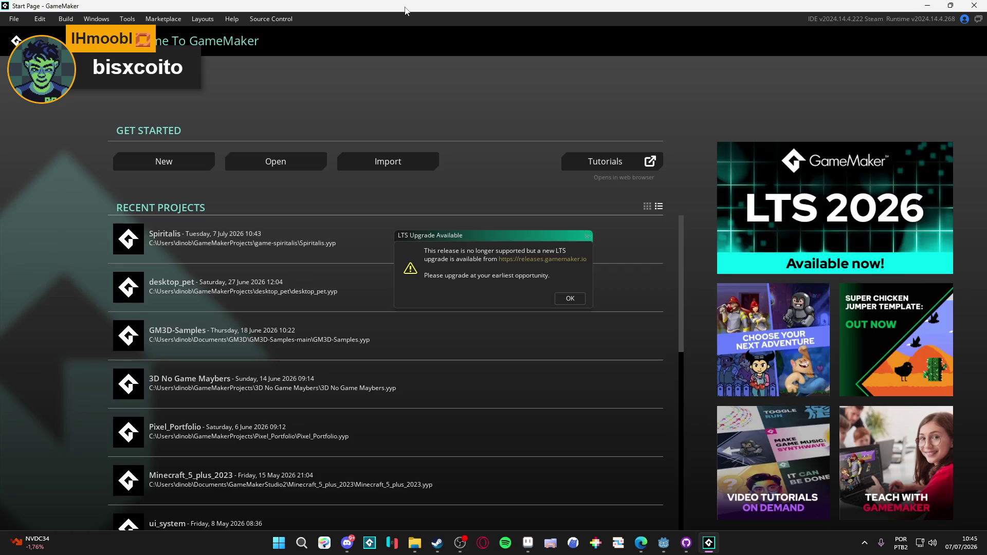
click(588, 237)
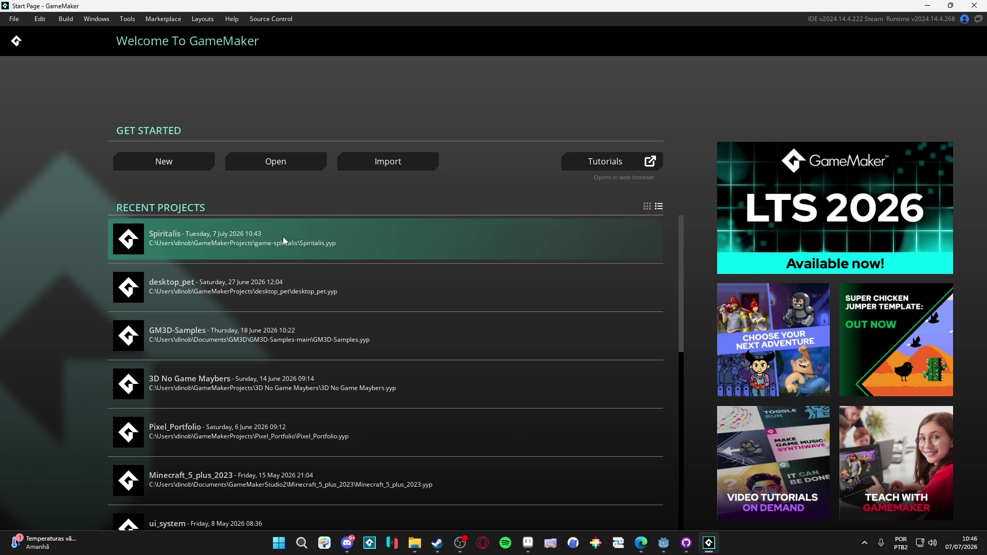
click(687, 543)
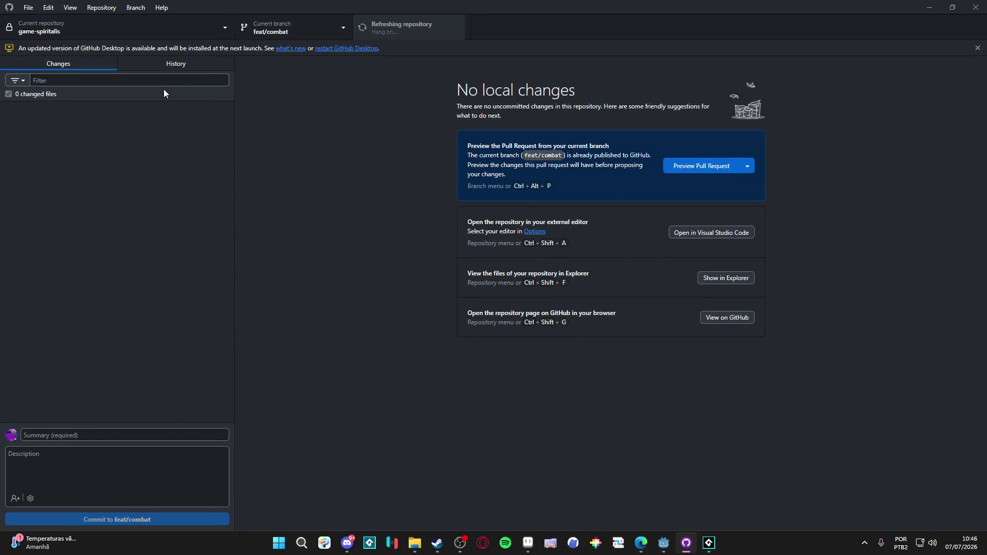
click(150, 63)
click(90, 65)
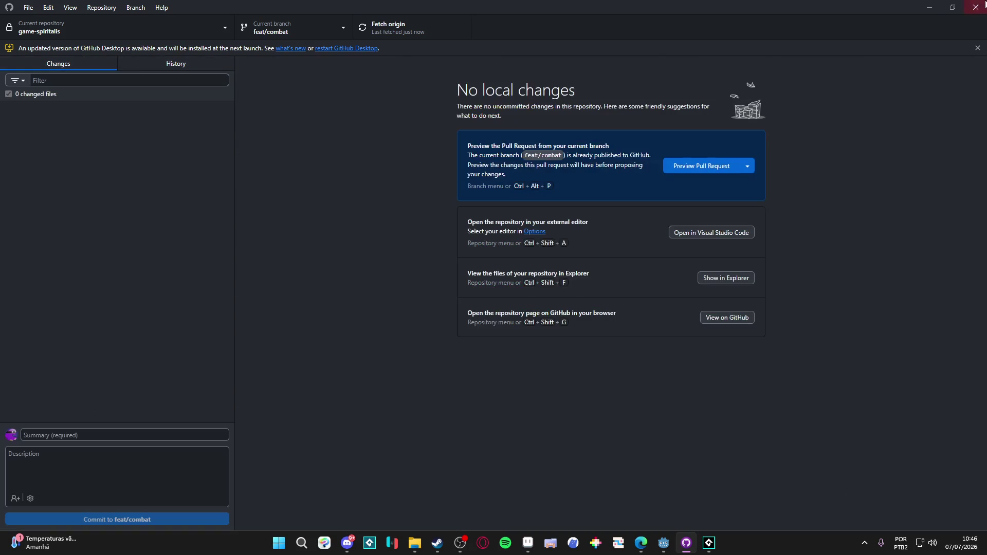
click(930, 7)
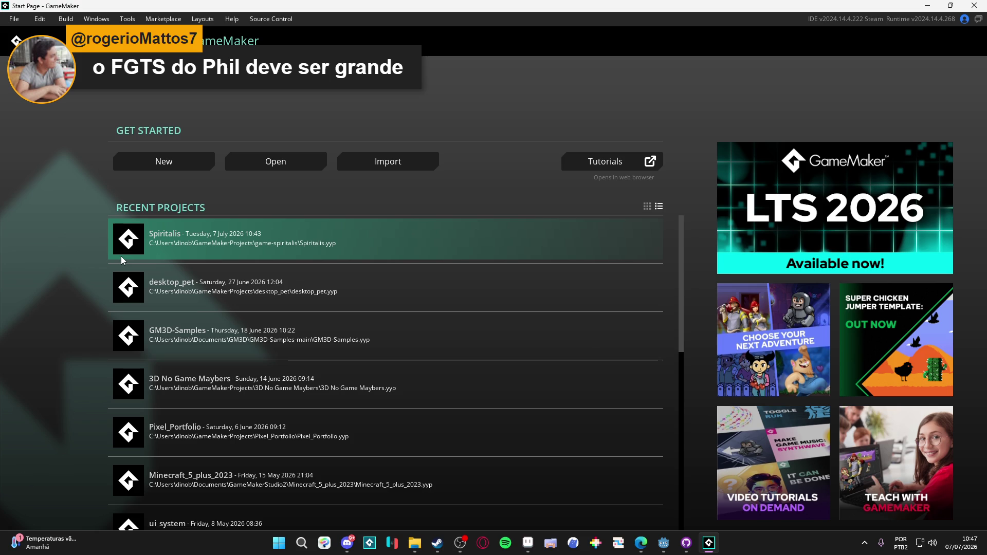
Step: Load Spiritalis from Recent Projects, opening the 480 by 270 room_init room
click(164, 255)
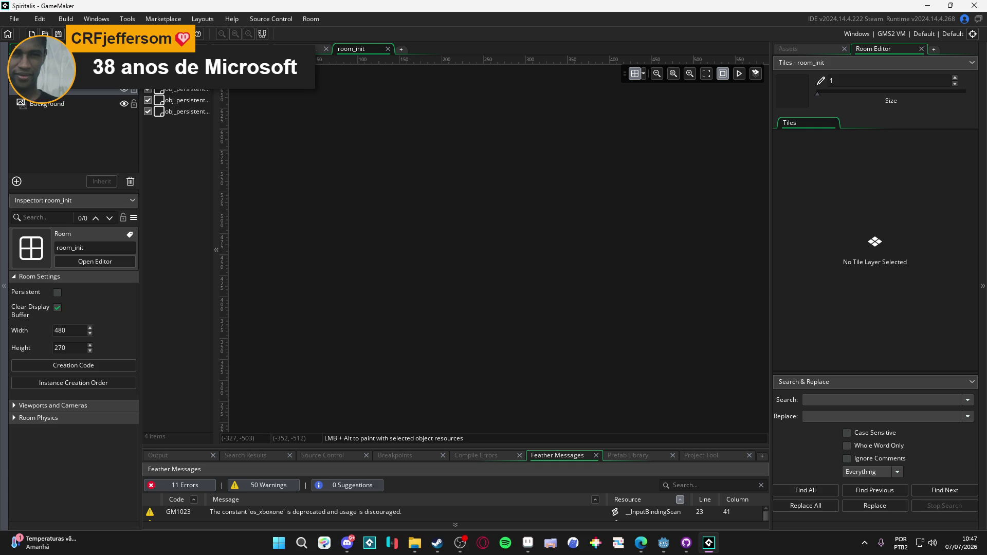
key(alt+Tab)
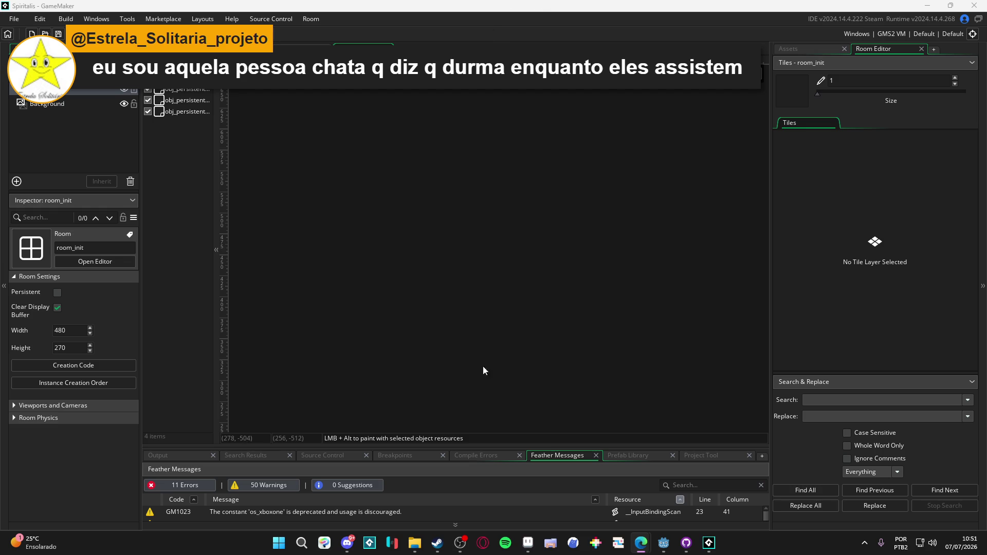
mouse_move(471, 449)
mouse_down()
mouse_move(473, 419)
mouse_move(505, 417)
mouse_up()
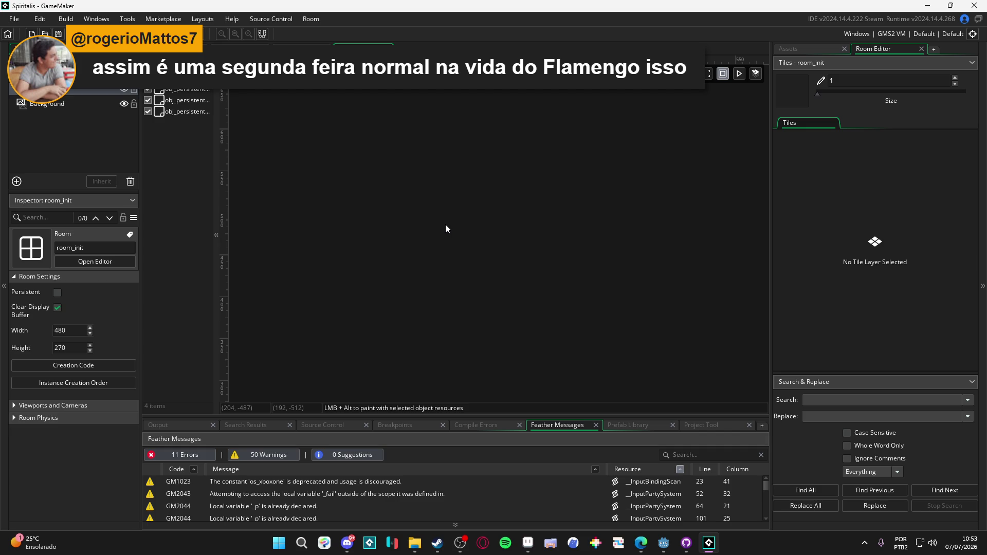
mouse_move(214, 201)
mouse_down()
mouse_move(257, 197)
mouse_move(216, 195)
mouse_up()
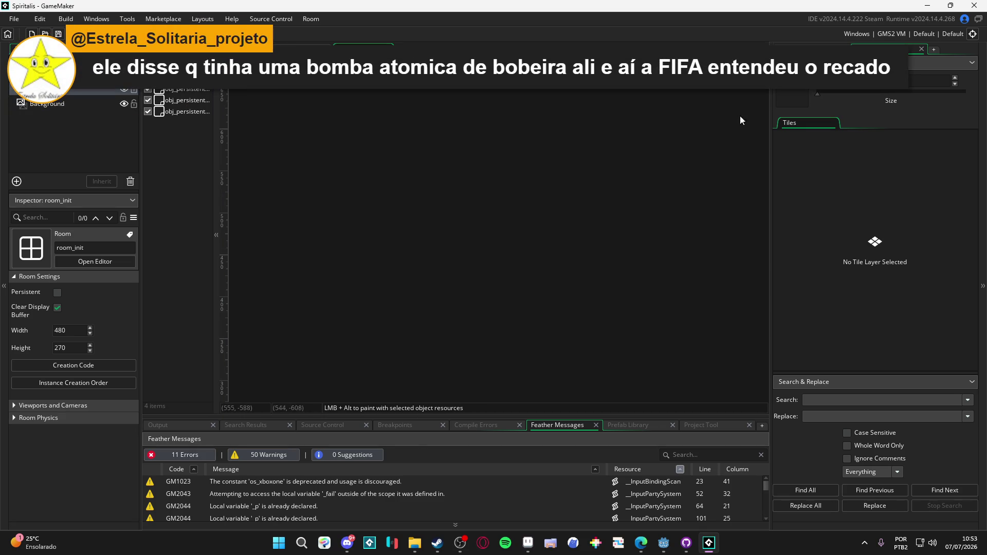
Step: Show a narrowed Assets panel on the right and the Output log in the bottom dock
click(811, 47)
drag(771, 227, 809, 227)
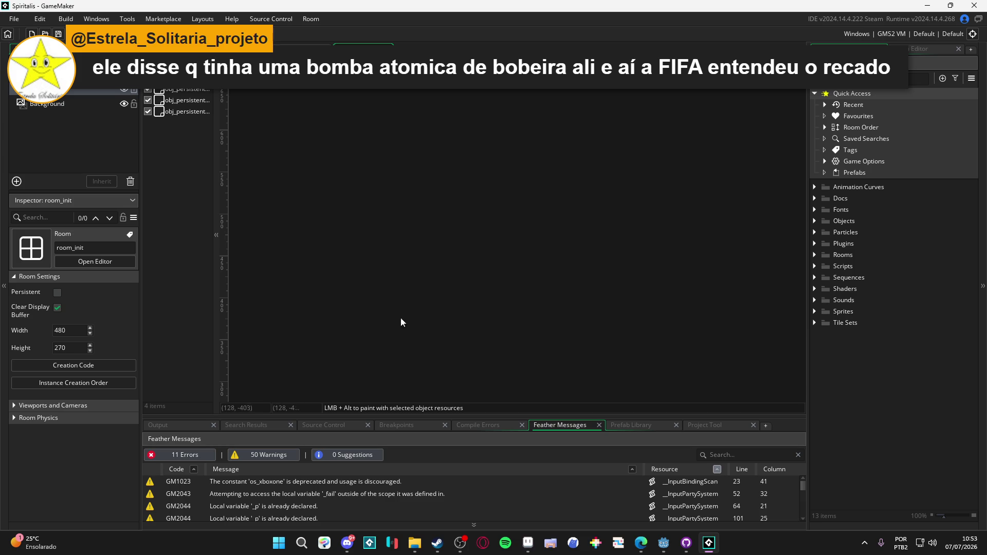
click(199, 425)
click(236, 426)
click(180, 425)
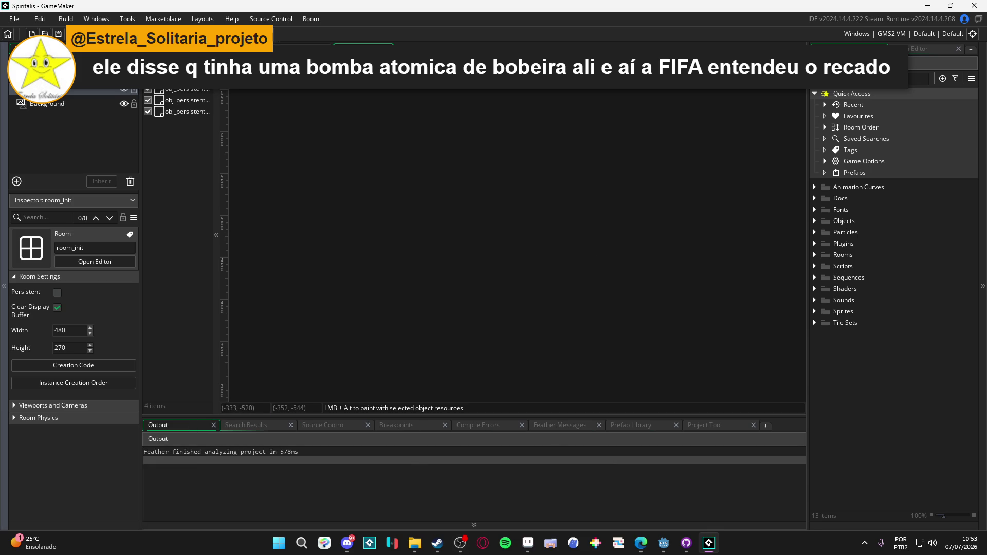
Step: Check the web browser, return to GameMaker and build and run Spiritalis with F5
click(641, 543)
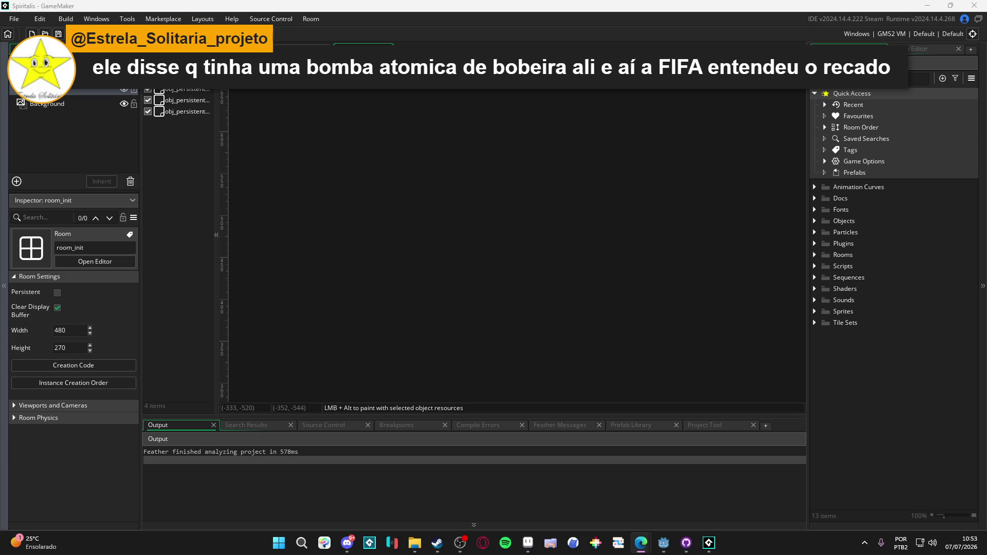
click(556, 110)
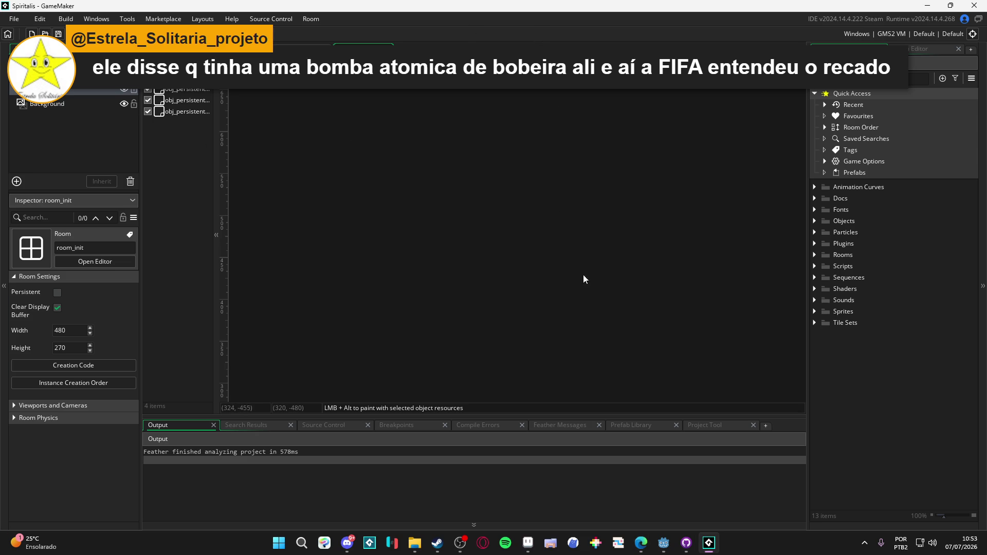
key(F5)
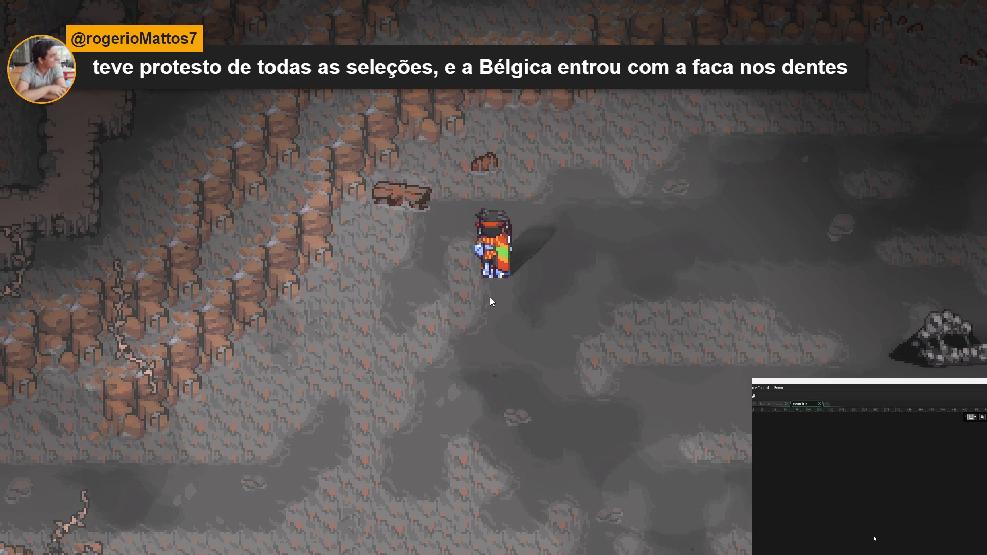
Step: Turn Full screen off under the game's System > Configs menu
key(Escape)
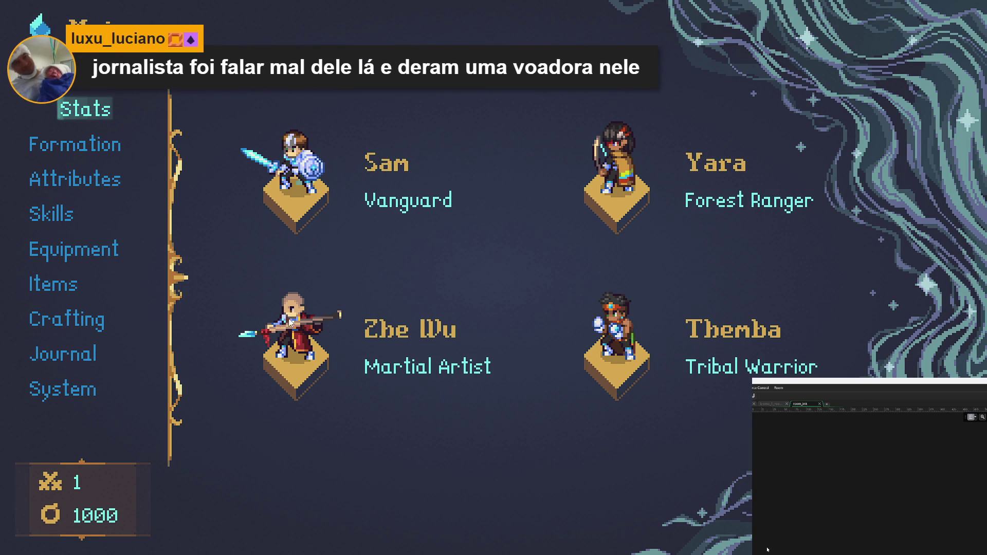
key(Down)
key(Down)
key(Down)
key(Down)
key(Down)
key(Down)
key(Return)
key(e)
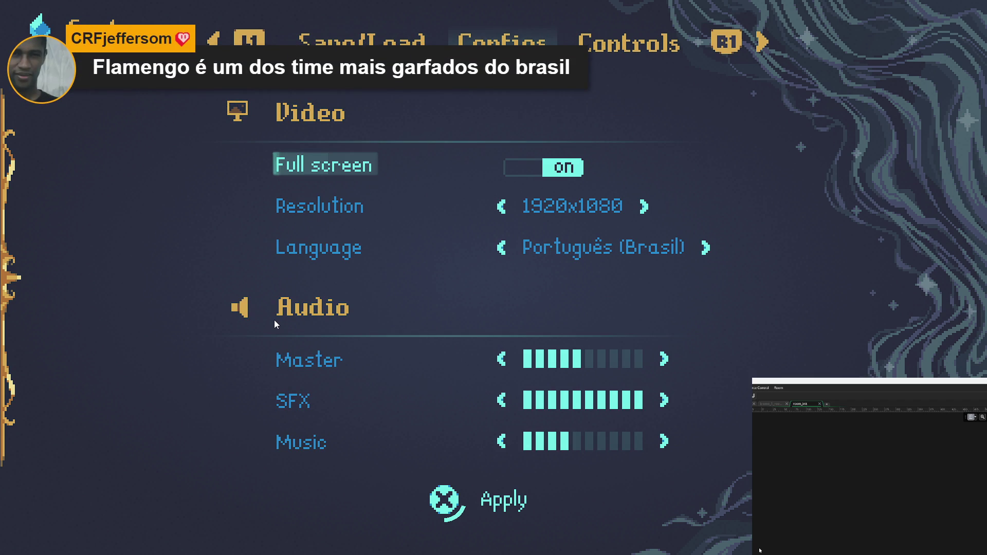
key(Return)
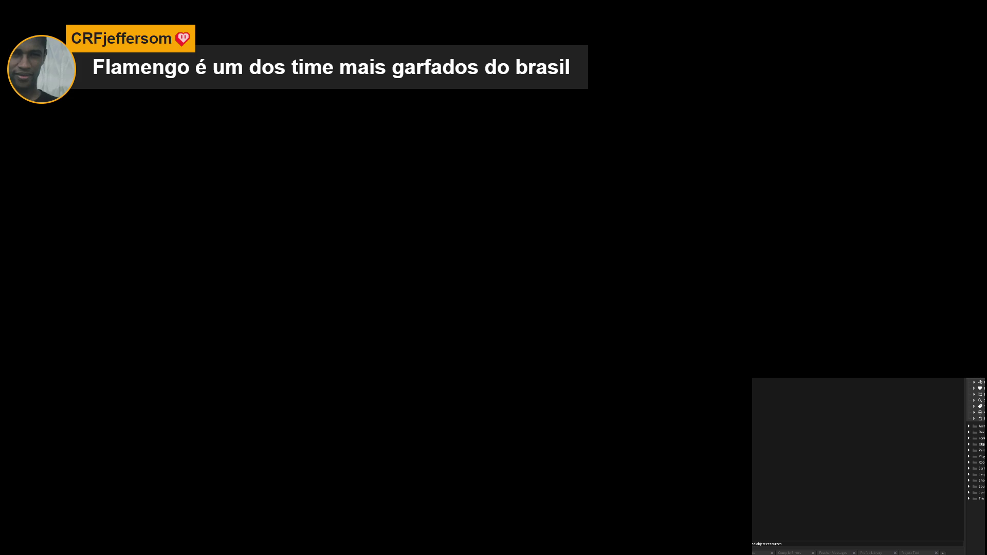
Step: Apply windowed mode and pick Recharge for Yara and Zhe Wu in the test battle
key(Escape)
key(Escape)
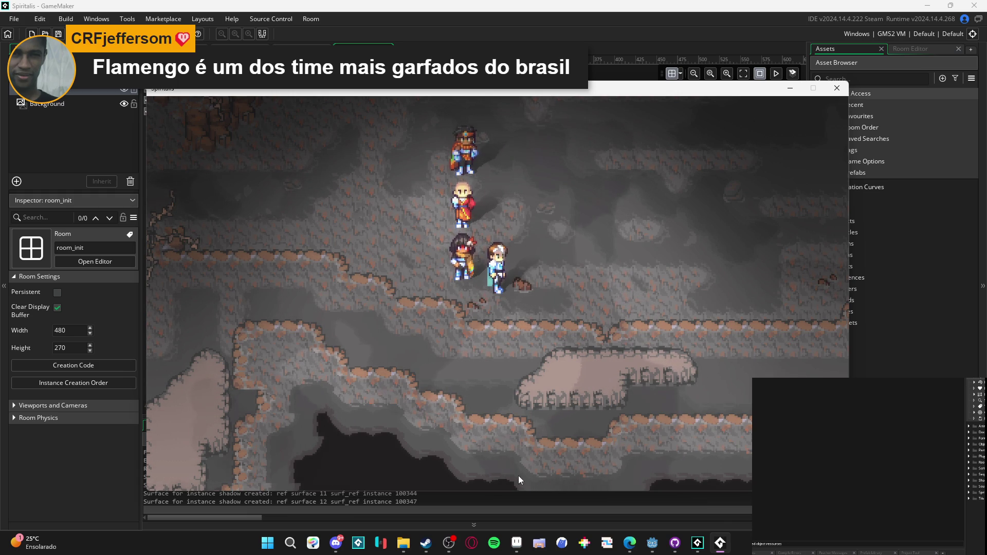
click(449, 543)
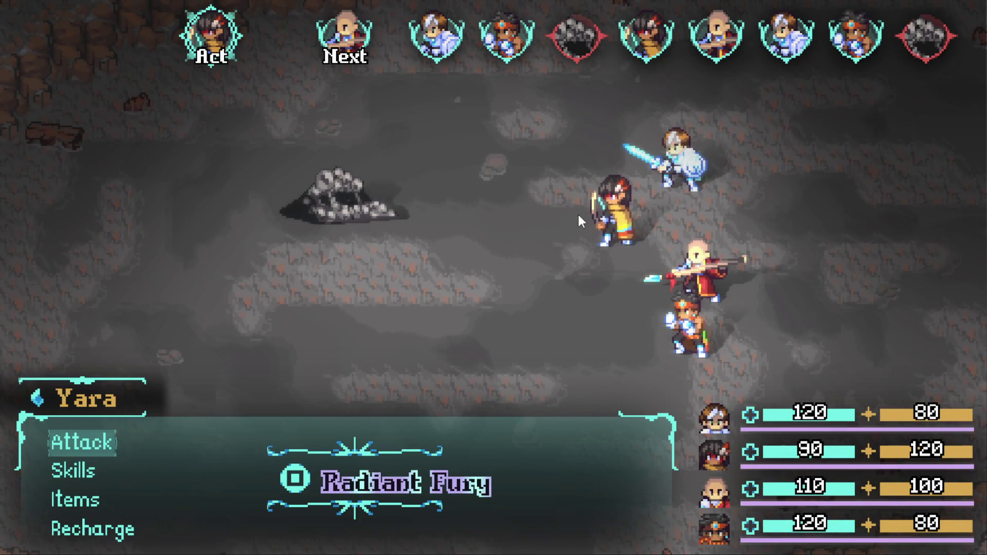
key(Down)
key(Down)
key(Down)
key(Down)
key(Up)
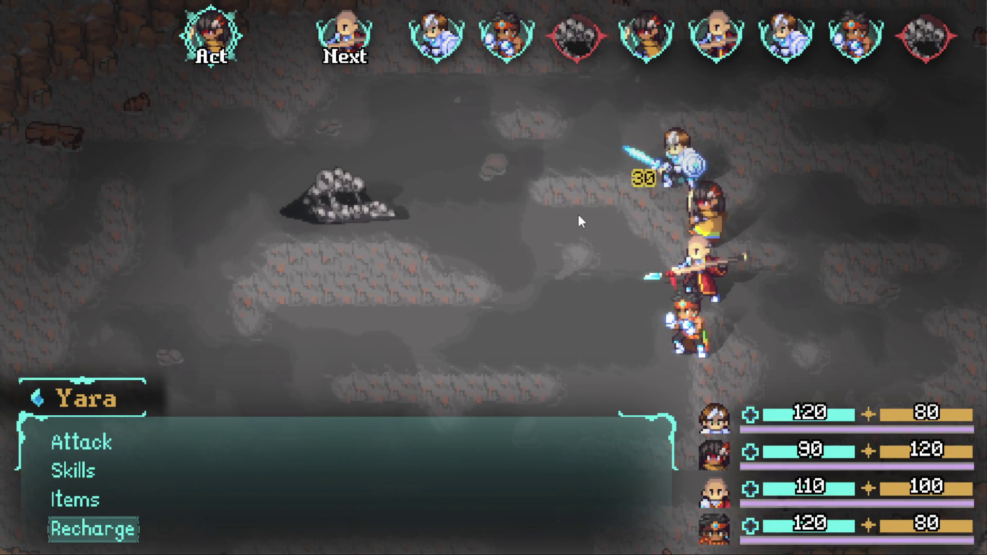
key(Return)
key(Up)
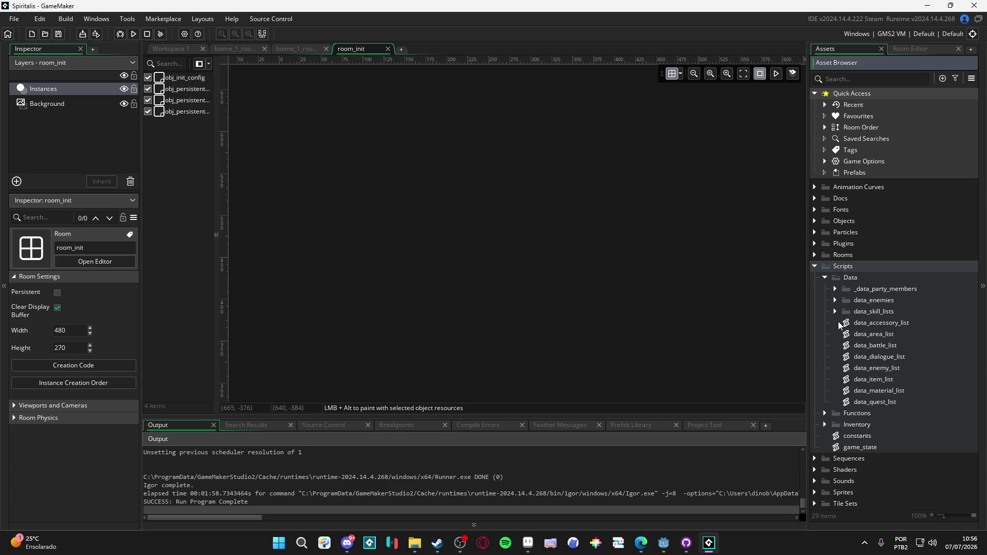
Step: In data_battle_list, uncomment the second enemy block and duplicate it as a third Testorino enemy
double_click(858, 349)
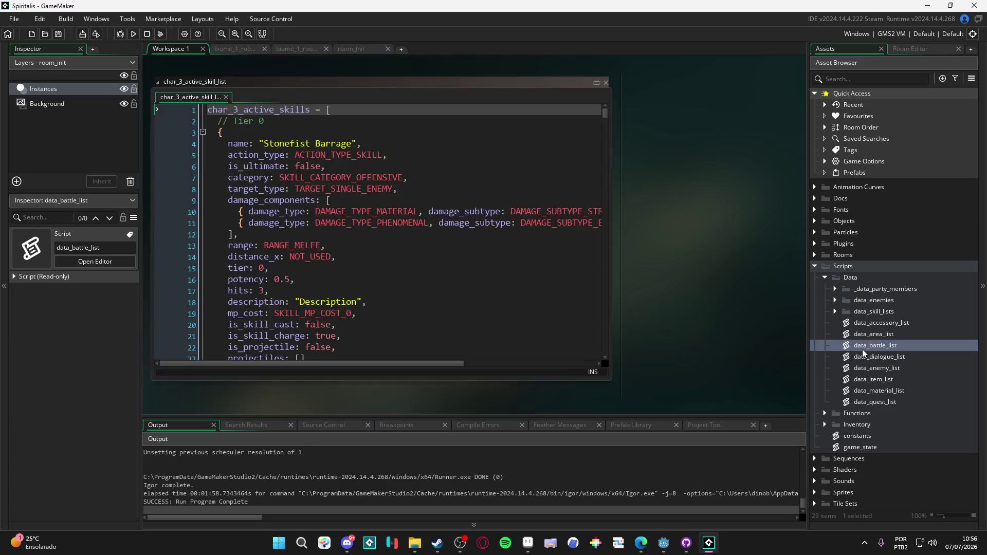
scroll(284, 283, down, 2)
drag(267, 335, 216, 287)
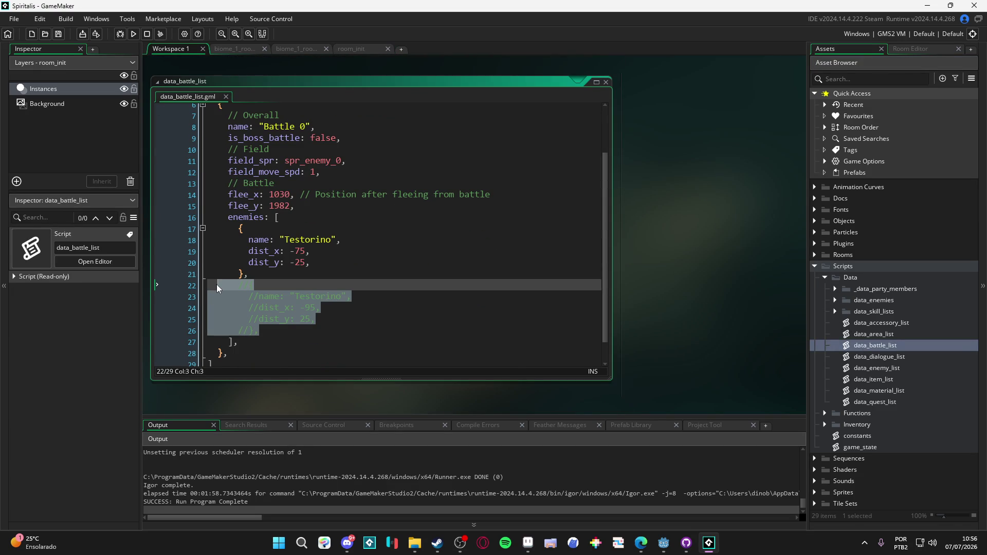
key(ctrl+shift+k)
drag(280, 332, 198, 286)
key(ctrl+k)
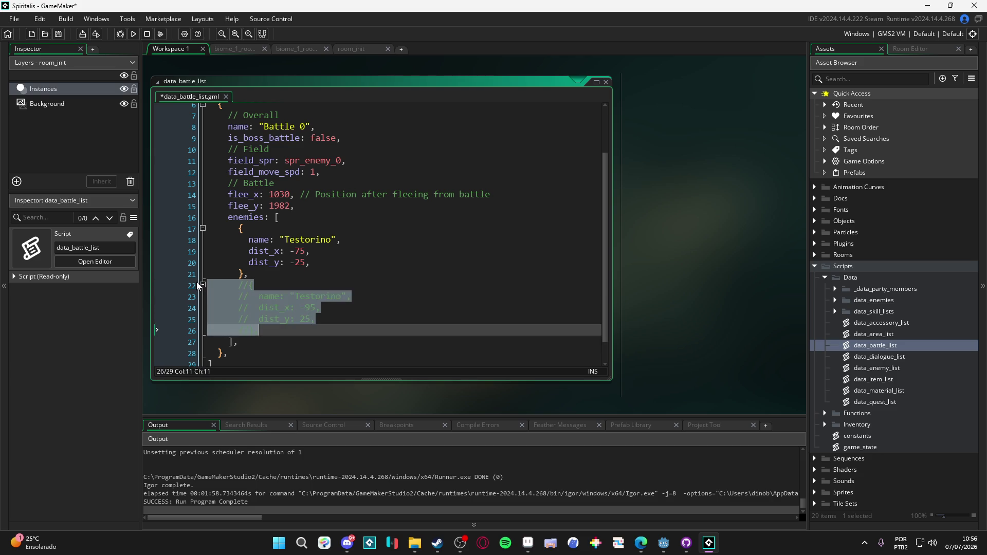
key(ctrl+z)
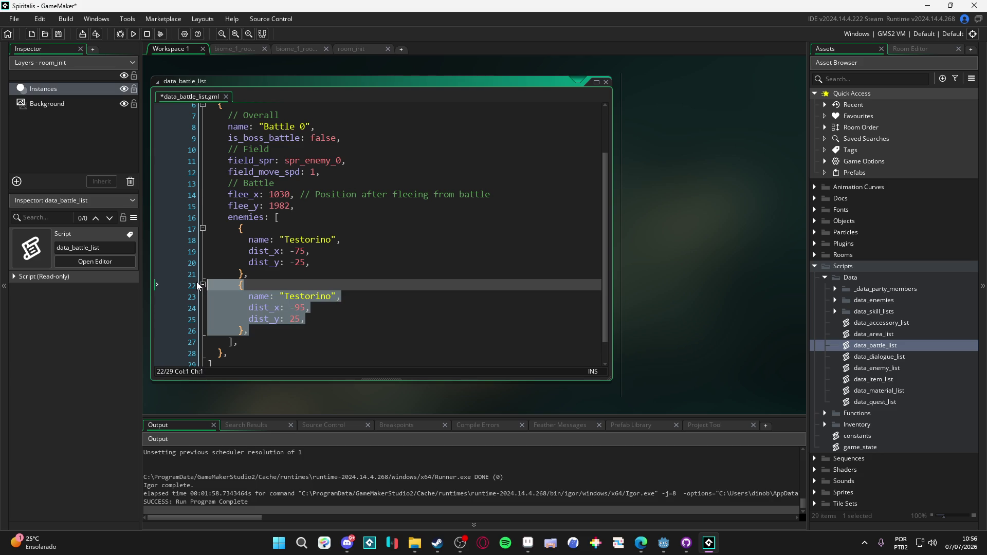
key(ctrl+d)
Step: Go to the third enemy's dist_x -95 and dist_y 25 values, then build and run the game
scroll(309, 247, down, 2)
click(309, 259)
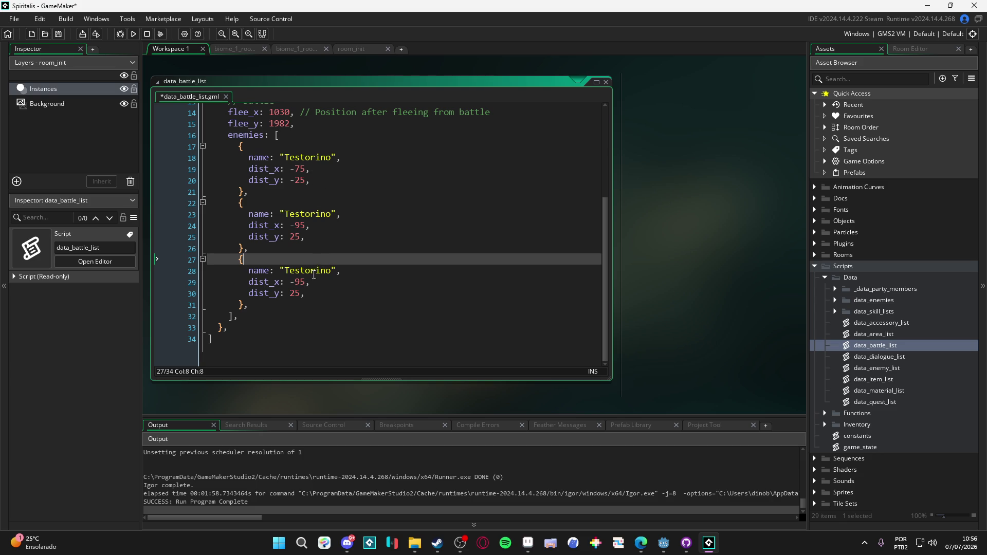
drag(307, 278, 294, 279)
text(7)
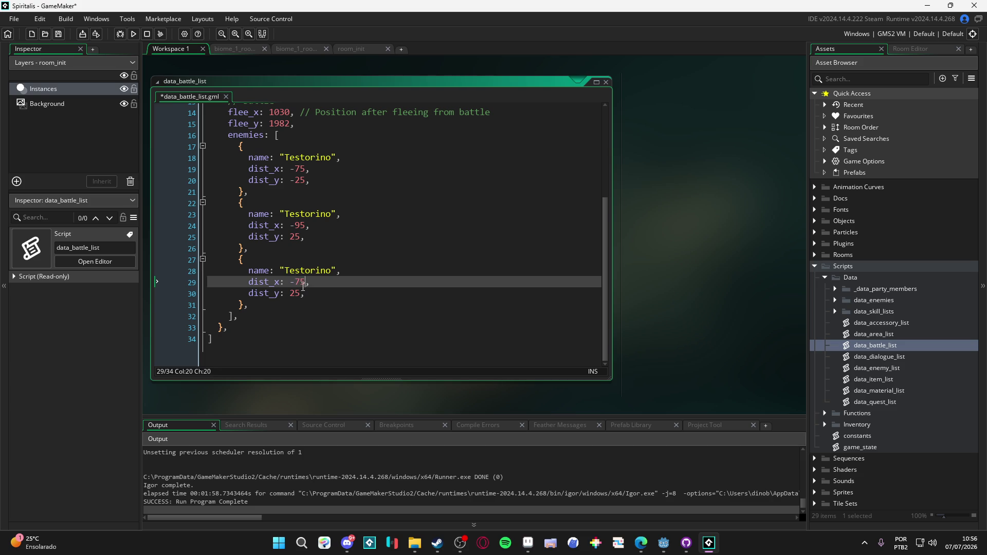
drag(300, 295, 292, 297)
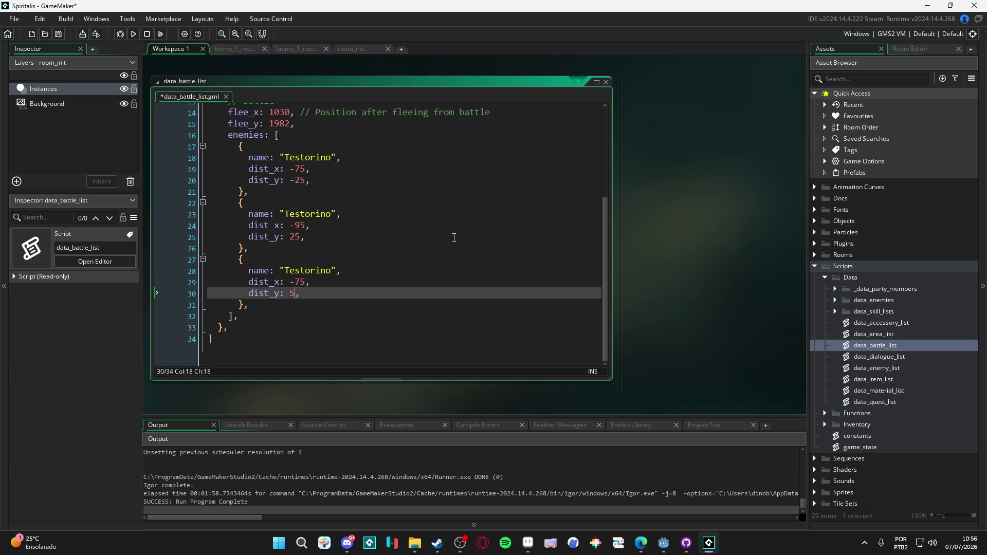
text(0)
key(F5)
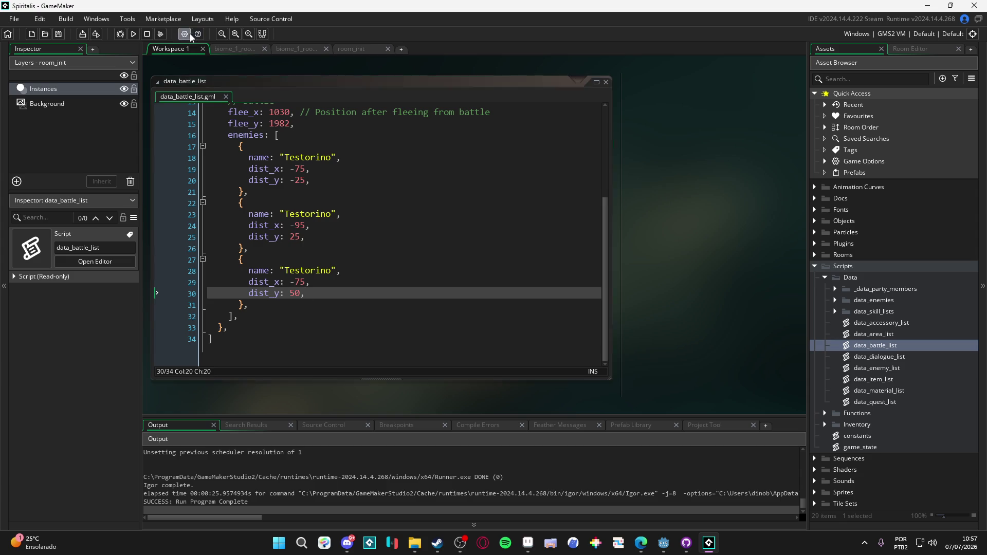
Step: Review the Windows > Graphics game options, confirm with OK, and rebuild the game with F5
click(184, 33)
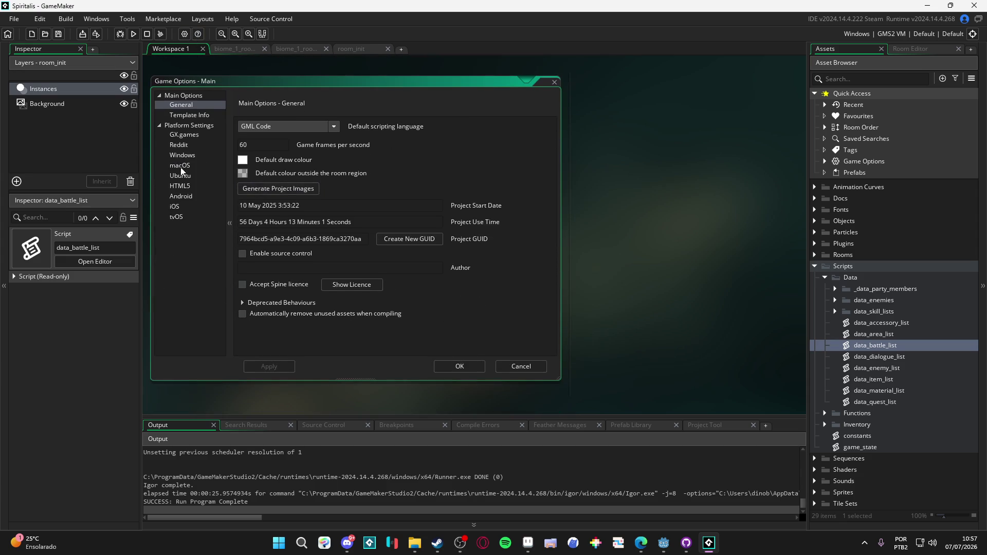
click(191, 156)
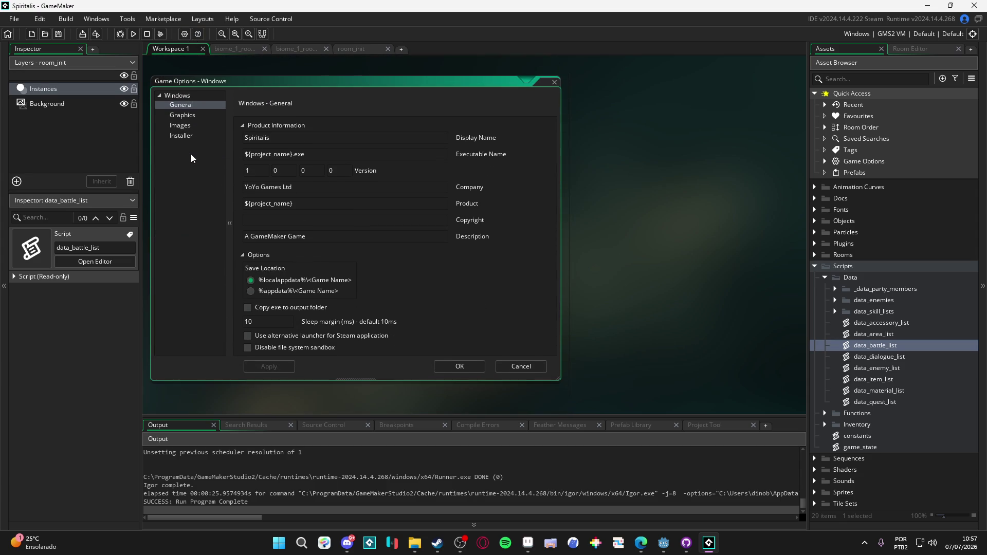
click(190, 117)
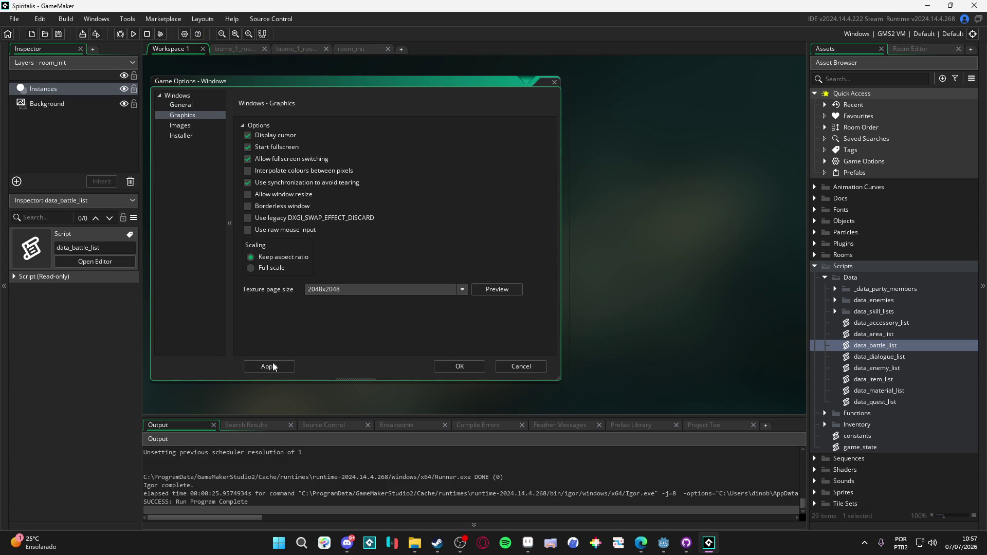
click(474, 364)
key(F5)
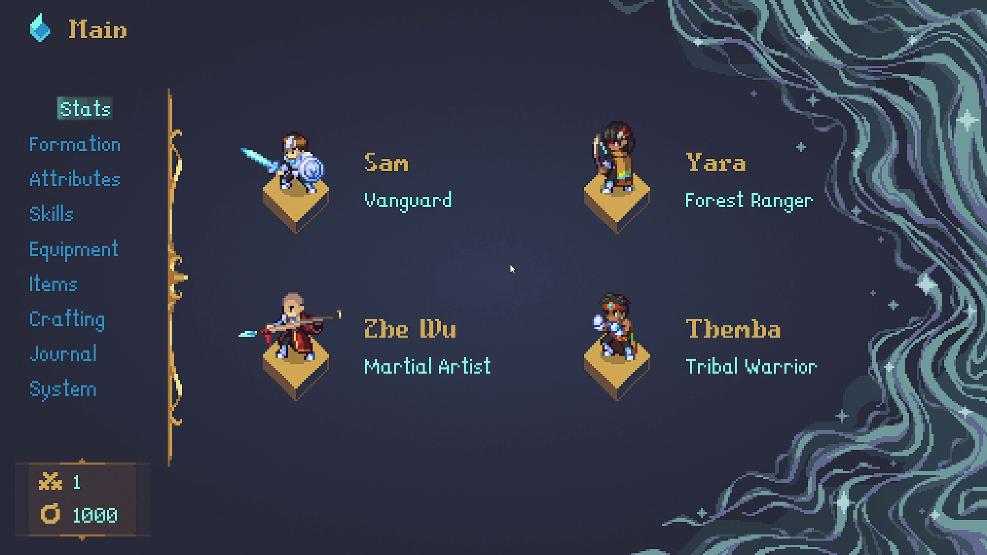
Step: Open the party menu and go to System > Configs, onto the Full screen setting
key(Escape)
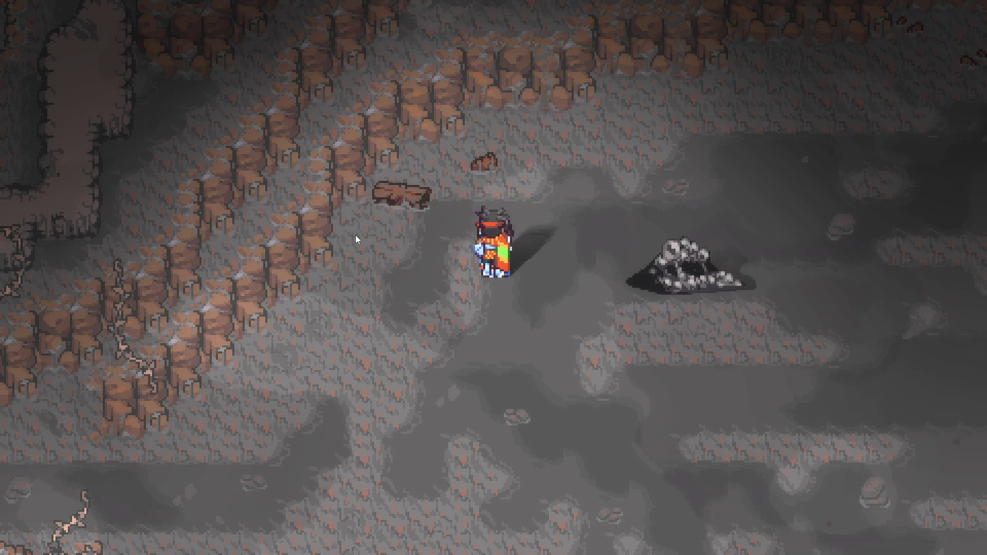
key(Escape)
key(Down)
key(Down)
key(Down)
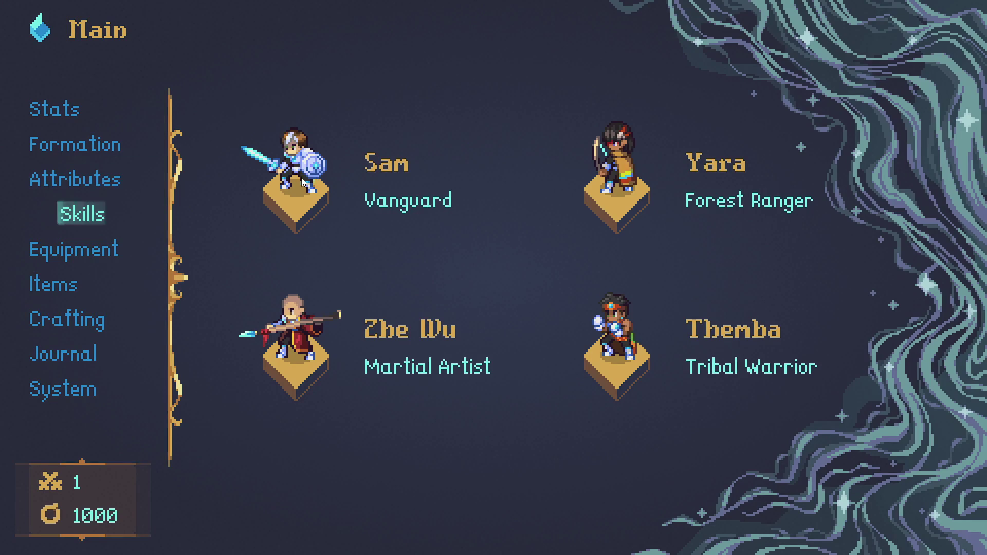
key(Return)
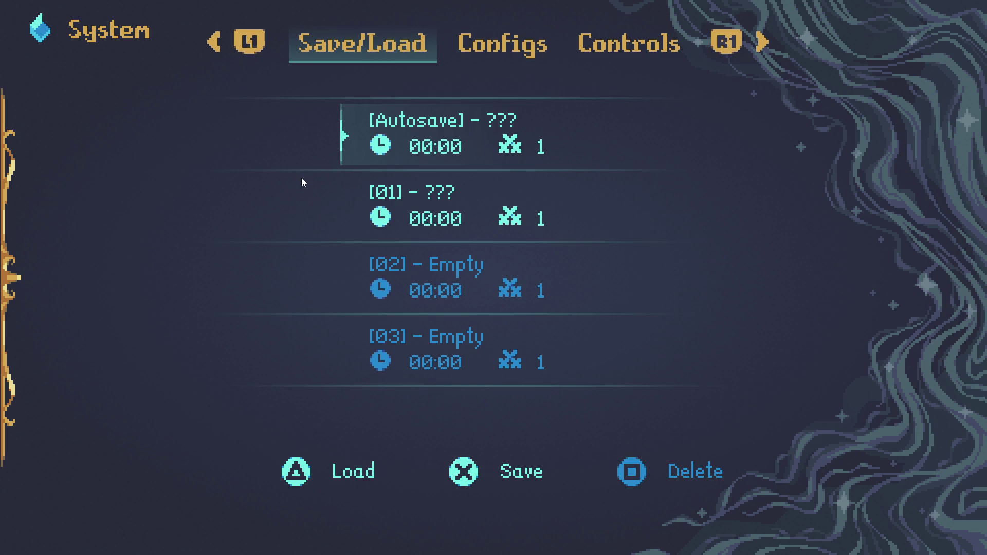
key(e)
key(Down)
key(Up)
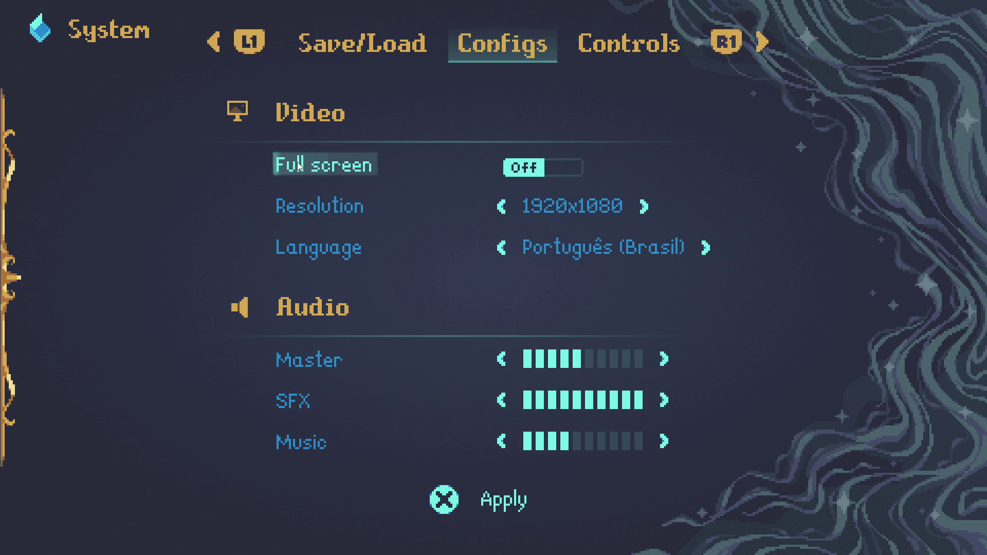
Step: Cycle Resolution through 480x270, 1440x810, 1920x1080 and 960x540, then close the menus
key(Down)
key(Right)
key(Right)
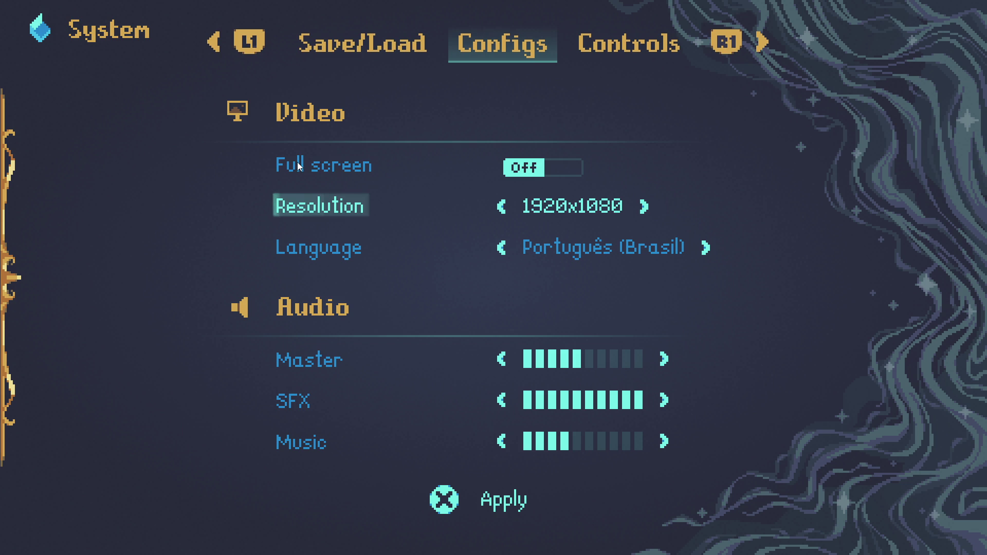
key(Left)
key(Right)
key(Right)
key(Right)
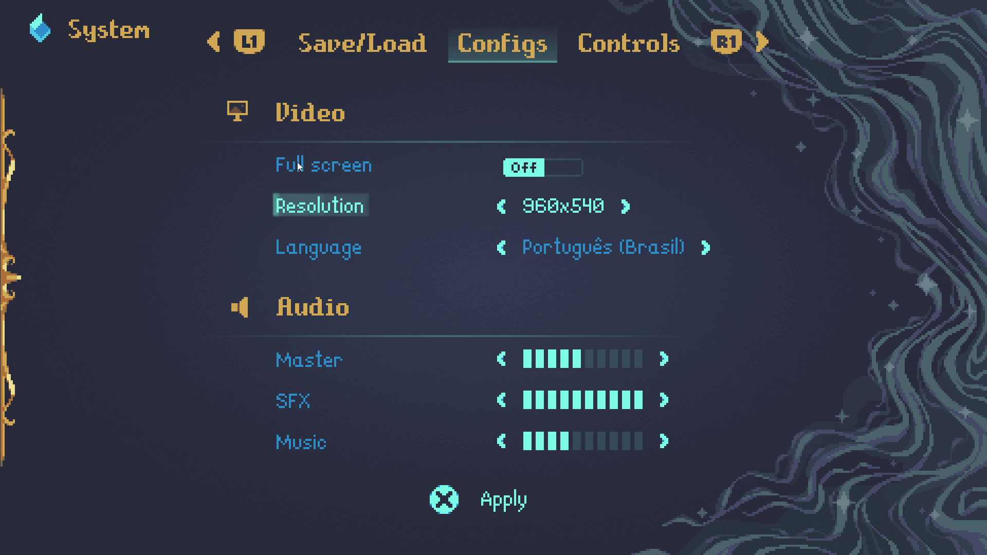
key(Right)
key(Right)
key(Right)
key(Right)
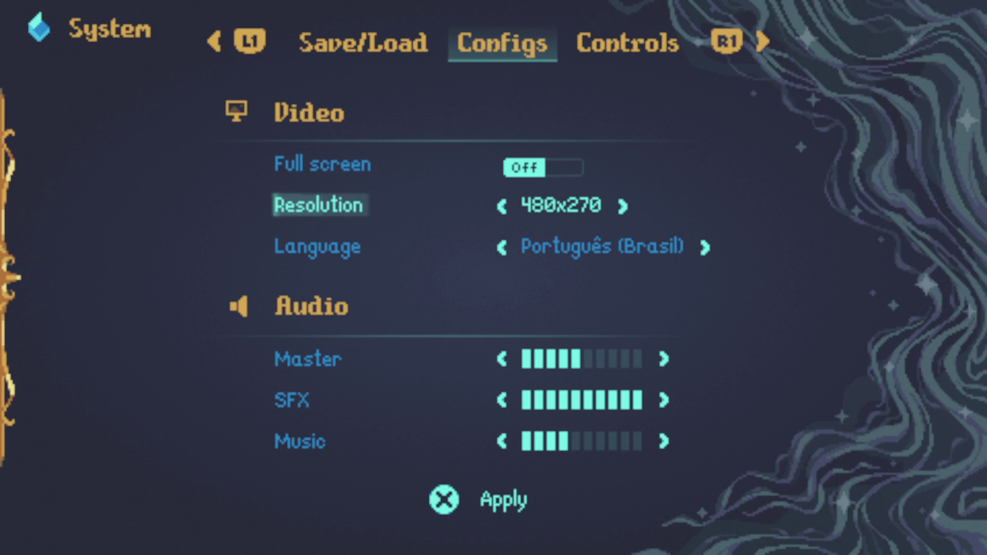
key(Right)
key(Right)
key(Right)
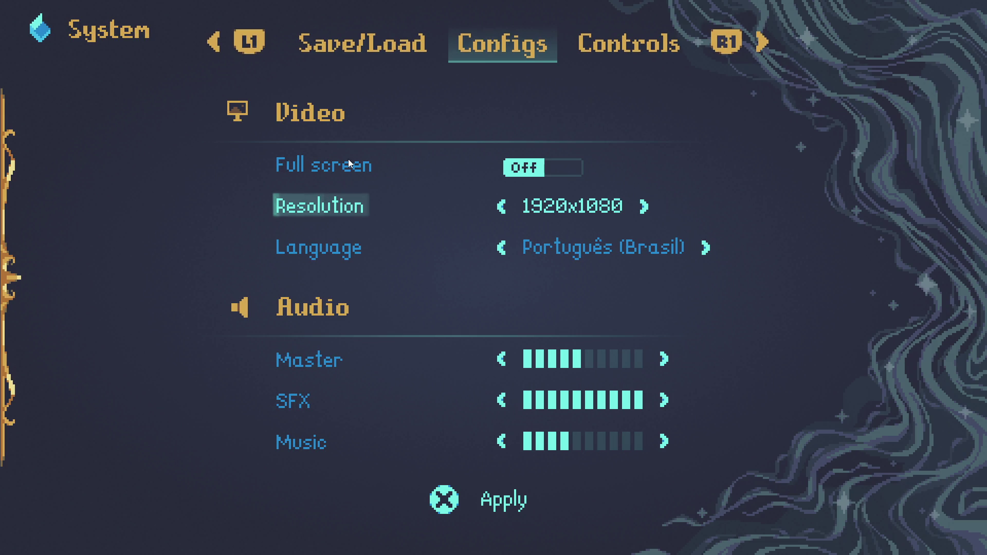
key(Right)
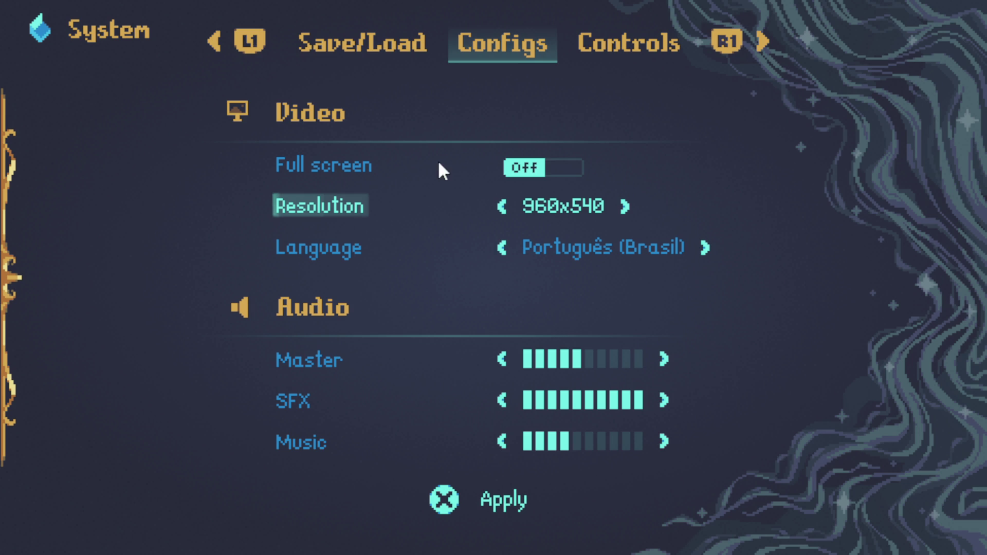
key(Escape)
key(Escape)
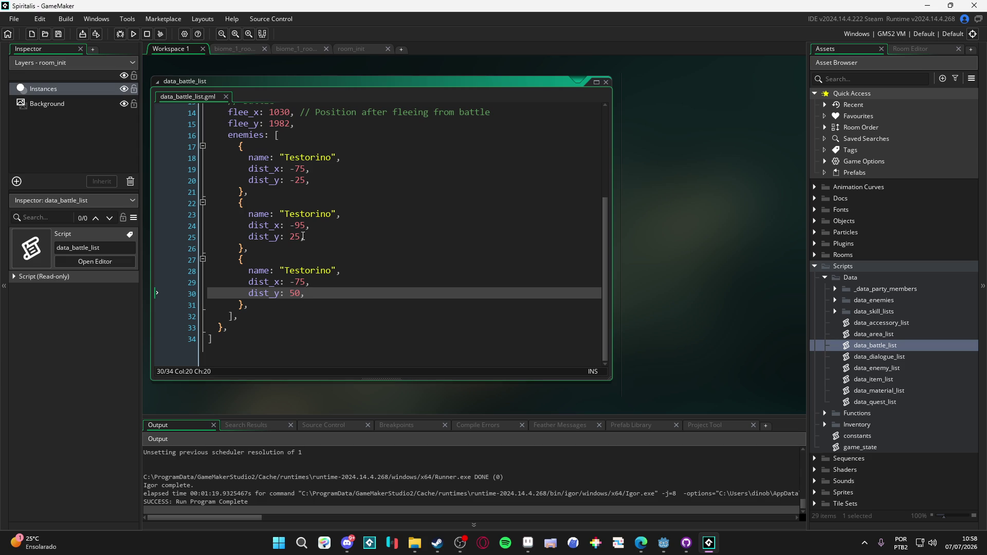
Step: Change the second Testorino's dist_y on line 25 from 25 to 15 and rebuild with F5
click(303, 237)
drag(302, 237, 291, 237)
text(15)
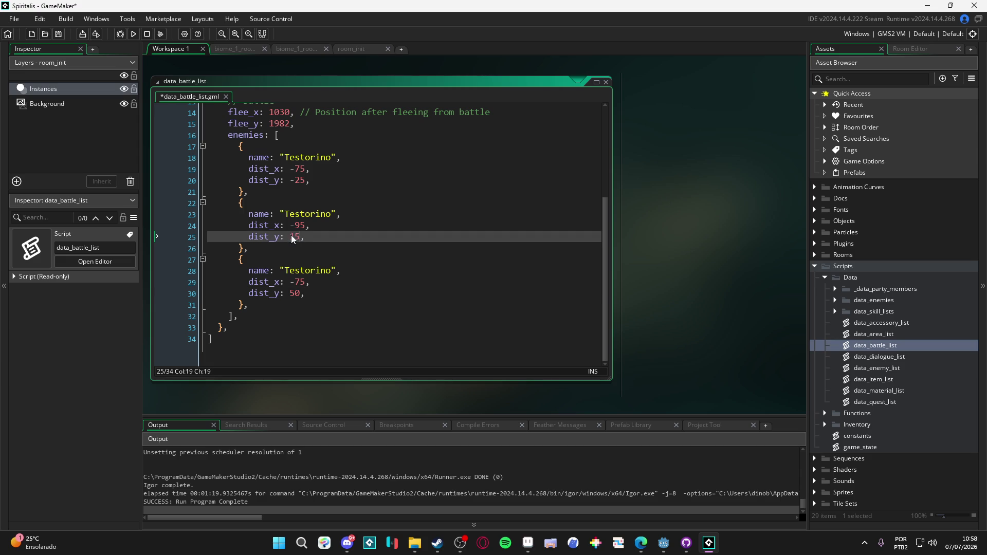
key(F5)
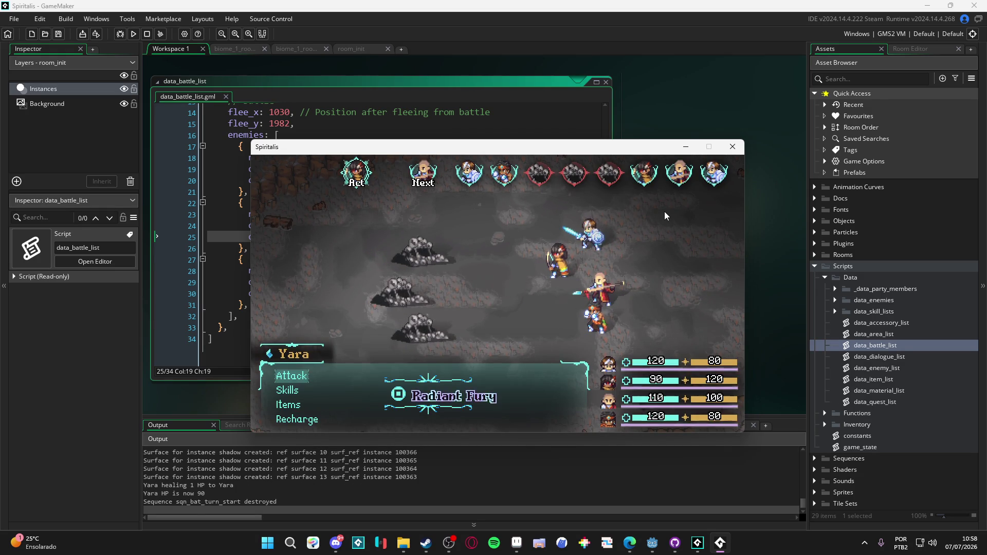
Step: Give Yara and Zhe Wu the Recharge command so the turn passes to Sam
click(733, 146)
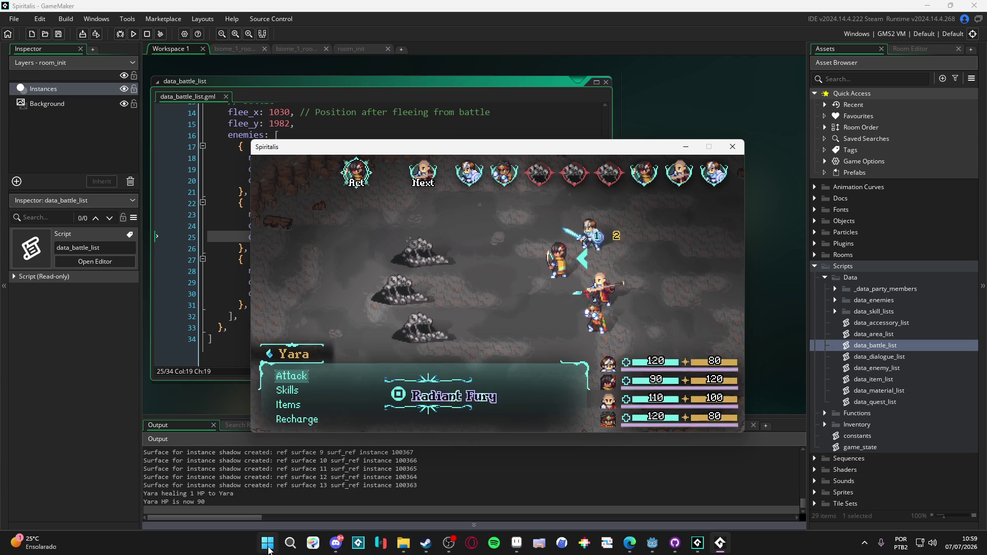
key(Up)
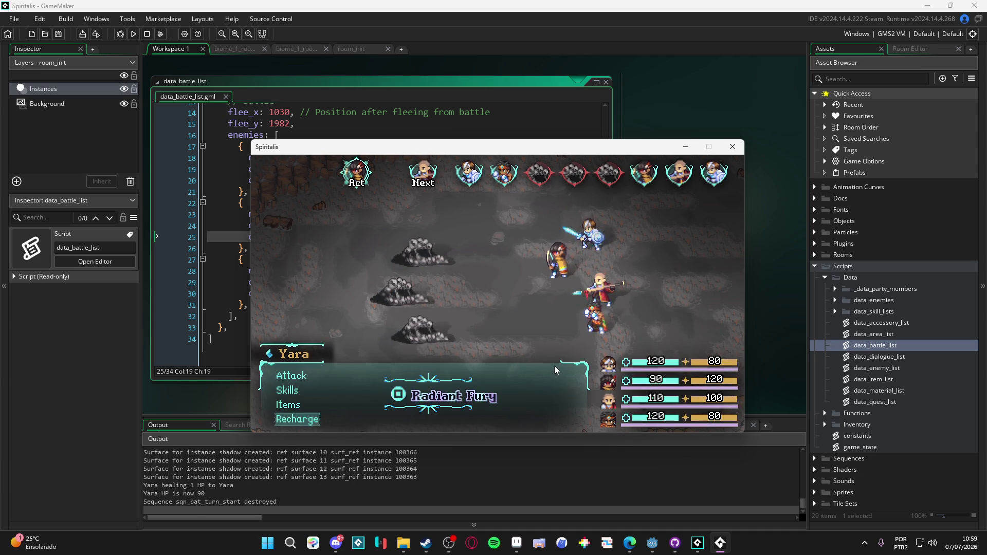
key(Return)
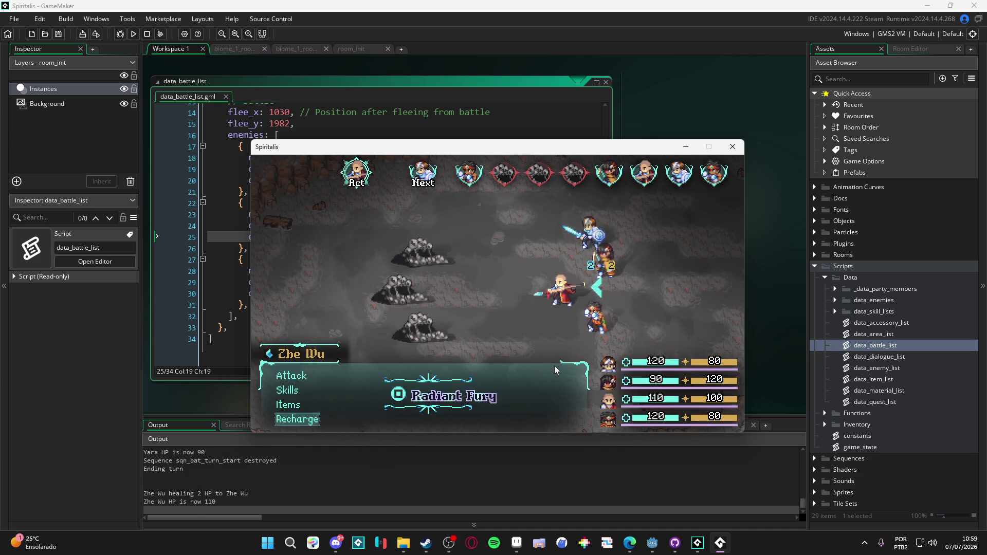
key(Return)
key(Up)
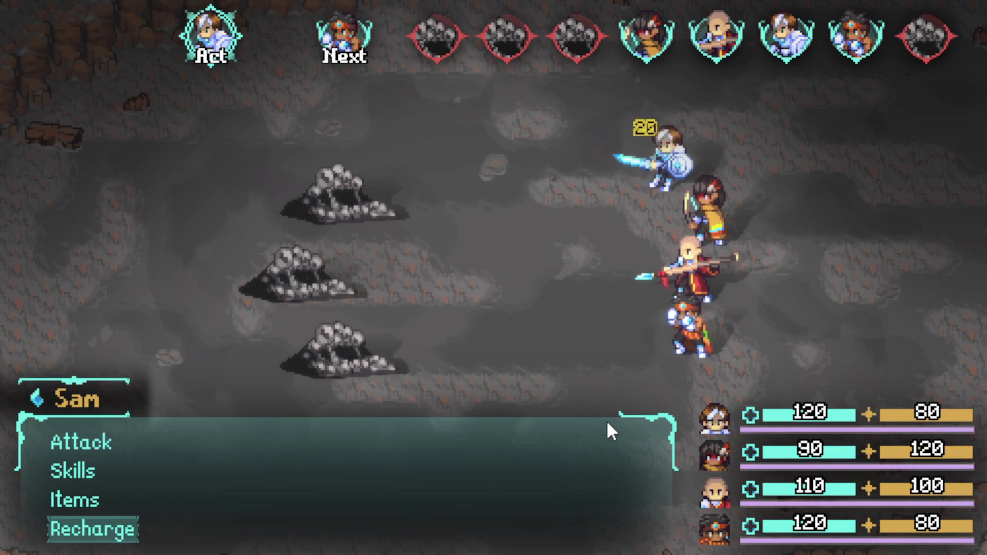
Step: Confirm Sam's Recharge, then have Themba use Flaming Uppercut on the top enemy
key(Return)
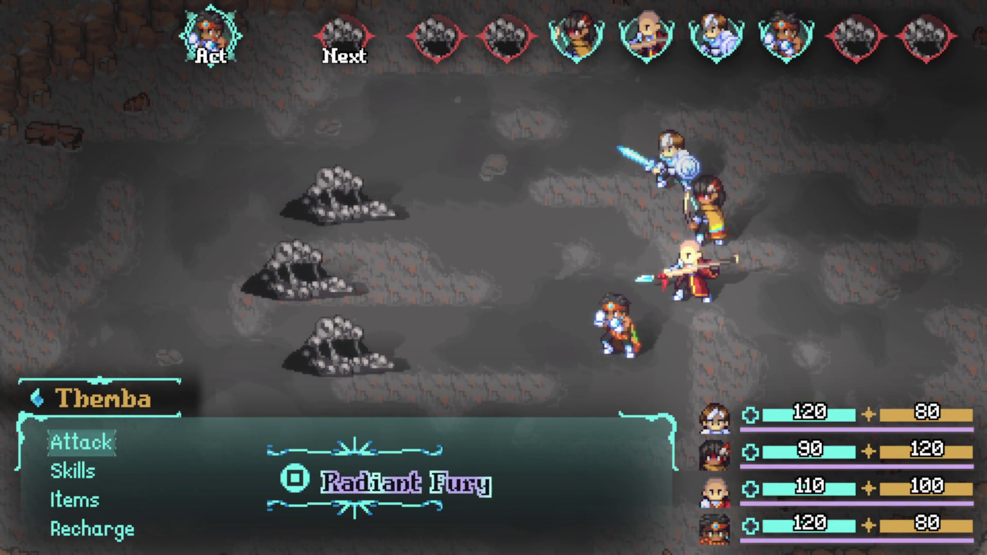
key(Down)
key(Return)
key(Down)
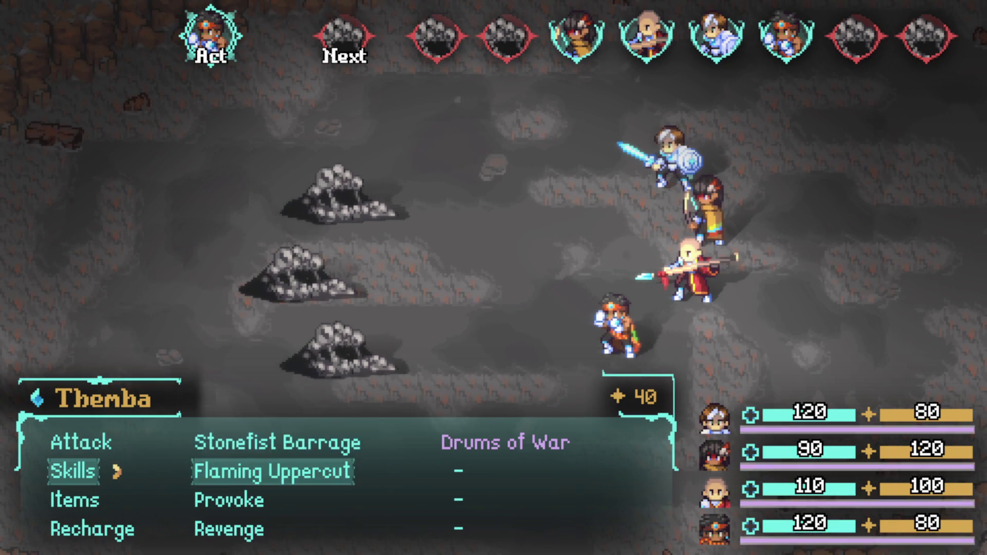
key(Return)
key(Return)
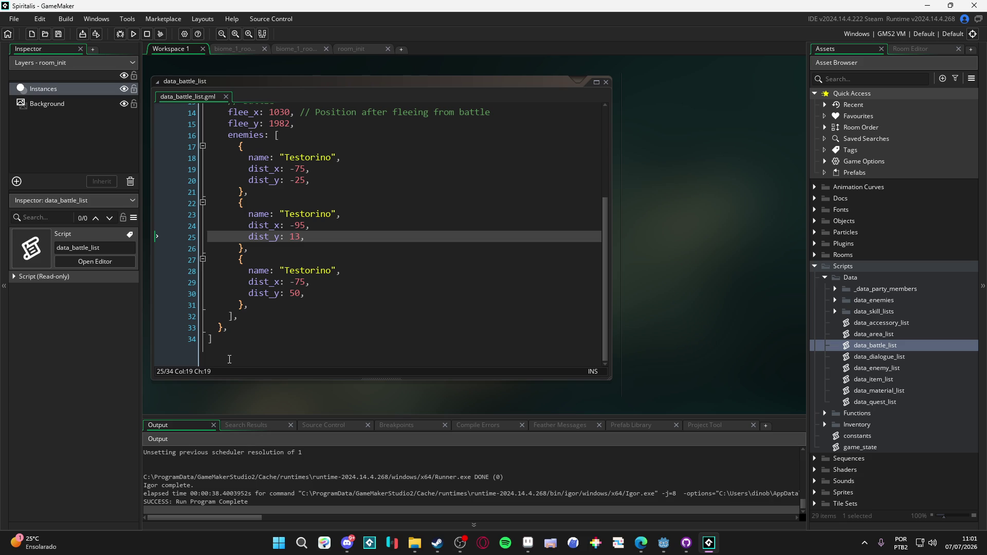
Step: Build and run the game from line 24 with F5, then make it fullscreen with F11
click(416, 228)
key(F5)
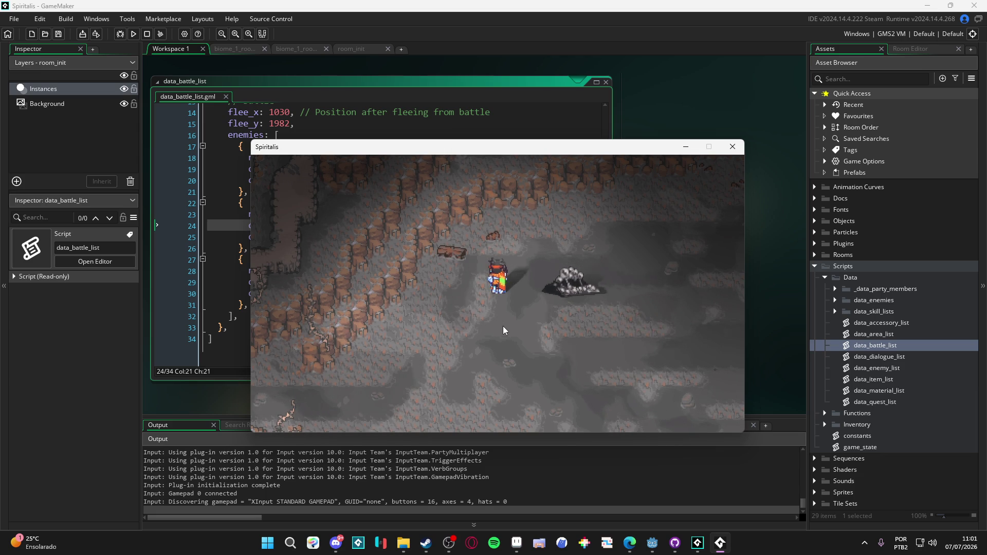
key(F11)
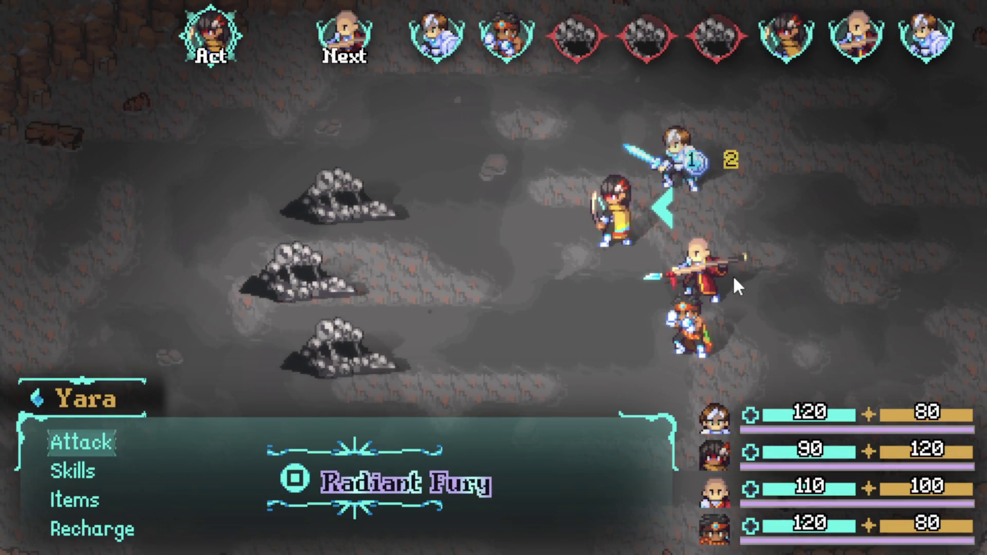
Step: First round: Yara and Sam recharge, Themba uppercuts the middle rock, then counter the enemy attack
key(Up)
key(Return)
key(Return)
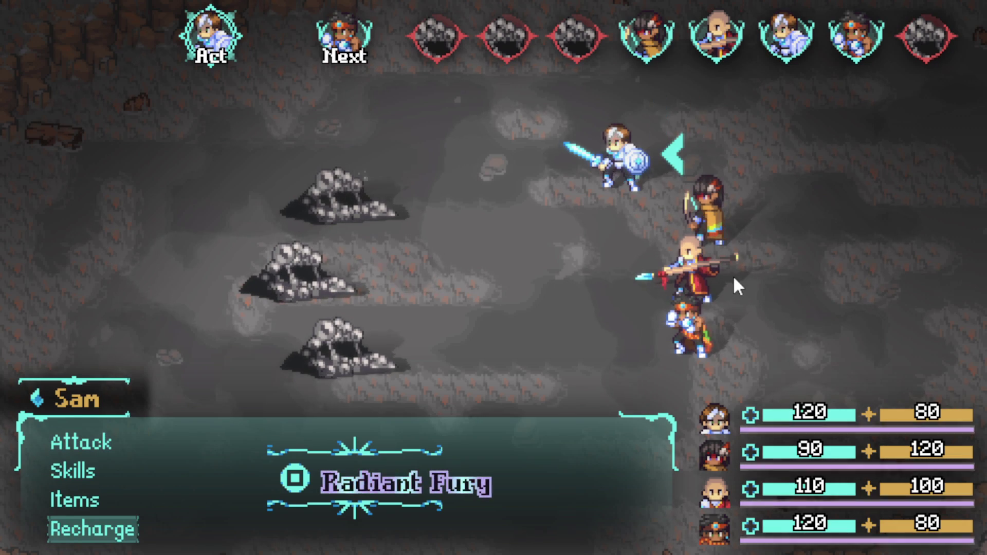
key(Return)
key(Down)
key(Return)
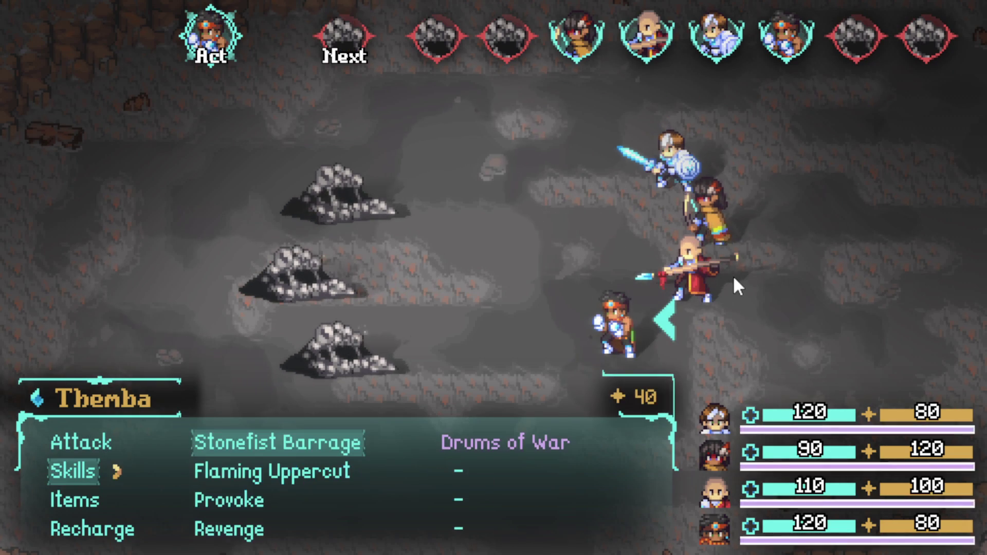
key(Down)
key(Return)
key(Down)
key(Return)
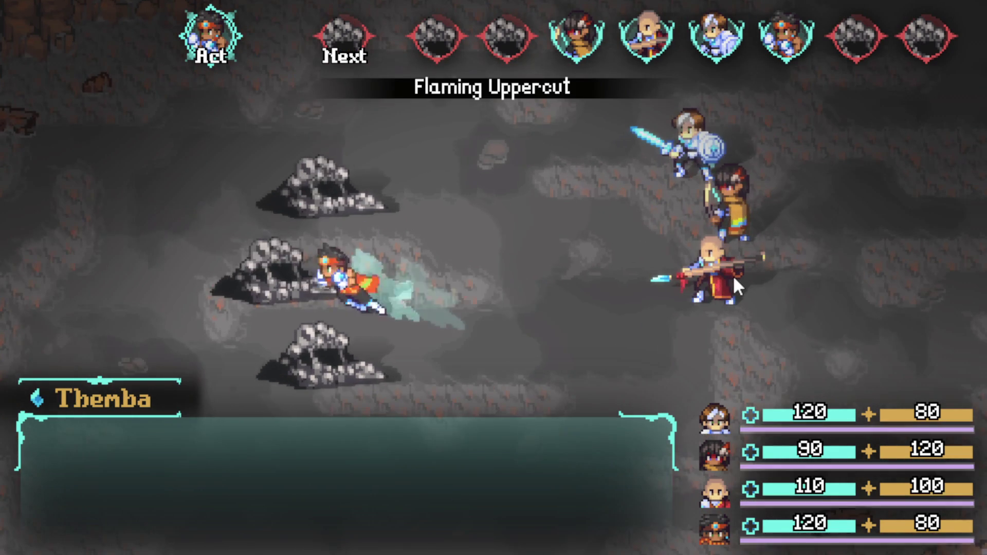
key(Return)
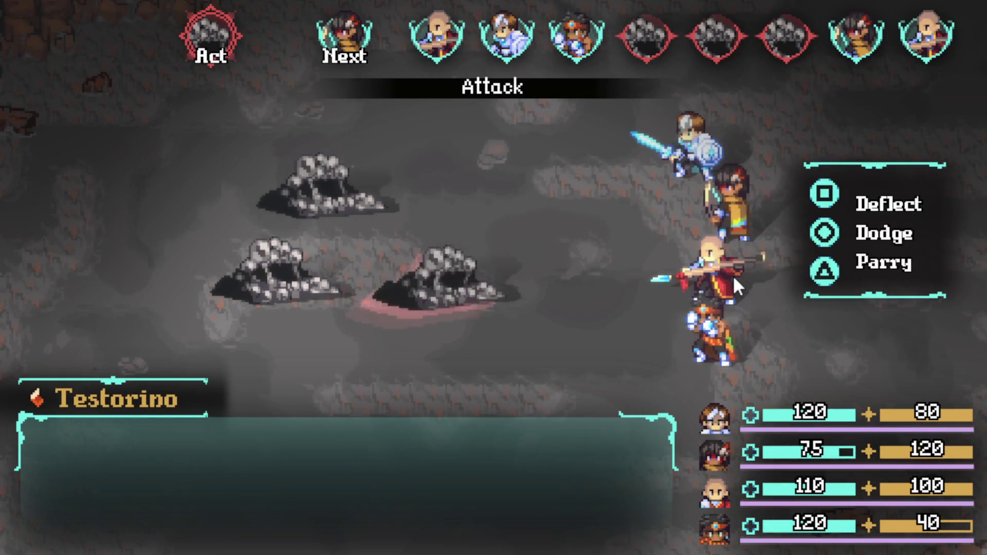
key(Up)
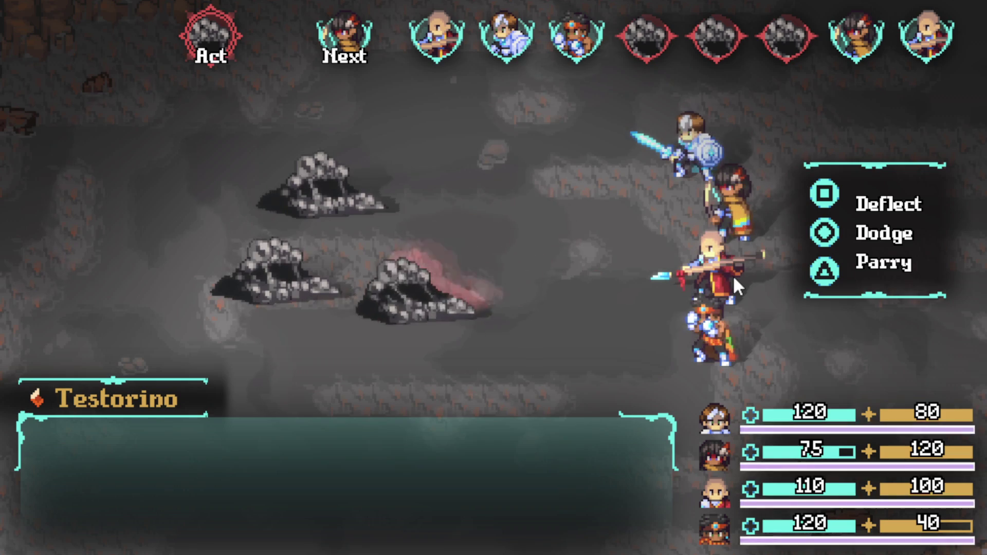
Step: Second round: look over Yara's items, then have Yara, Zhe Wu and Sam all recharge
key(Down)
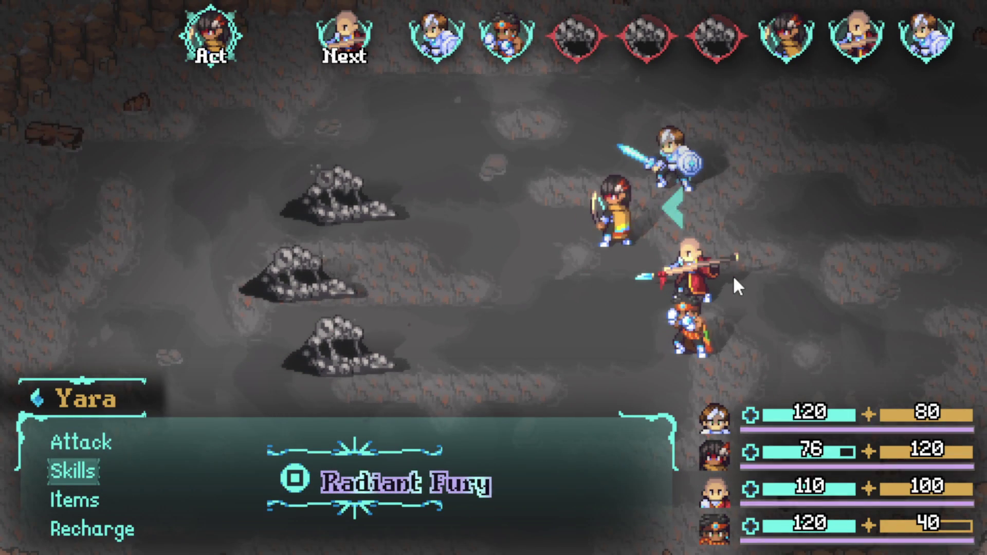
key(Down)
key(Right)
key(Left)
key(Down)
key(Return)
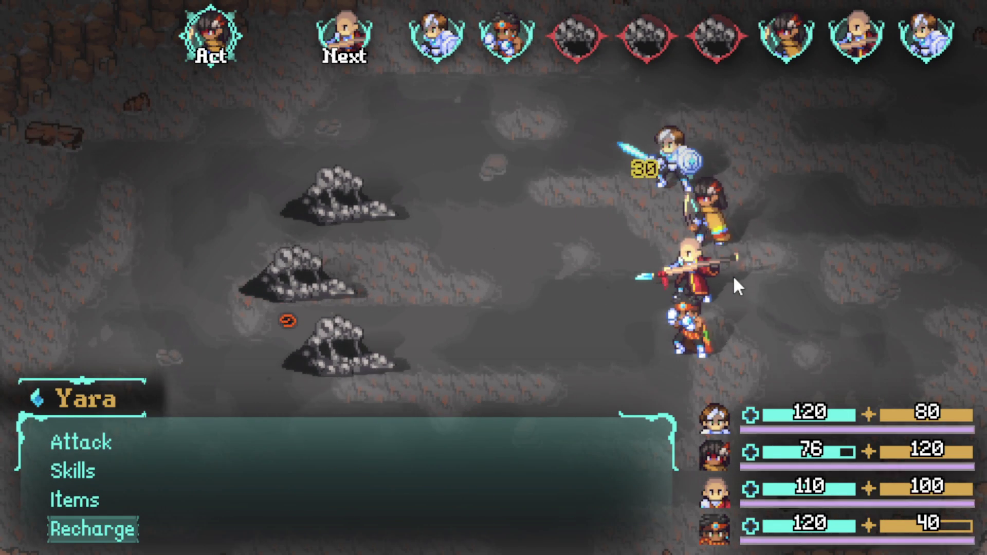
key(Up)
key(Return)
key(Up)
key(Return)
Step: Have Themba use Flaming Uppercut on the top rock and dodge its attack with S
key(Down)
key(Down)
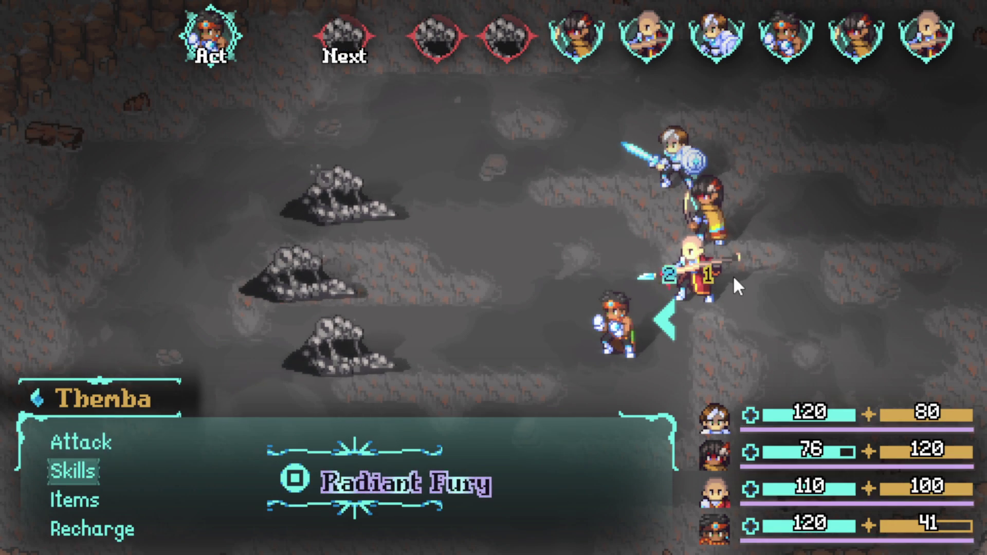
key(Up)
key(Return)
key(Down)
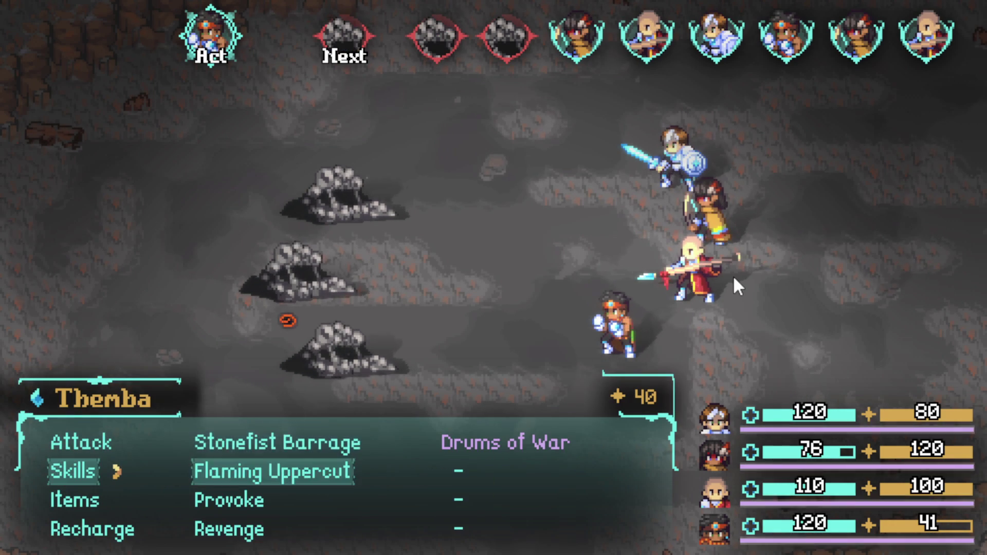
key(Return)
key(Up)
key(Up)
key(Down)
key(Down)
key(Return)
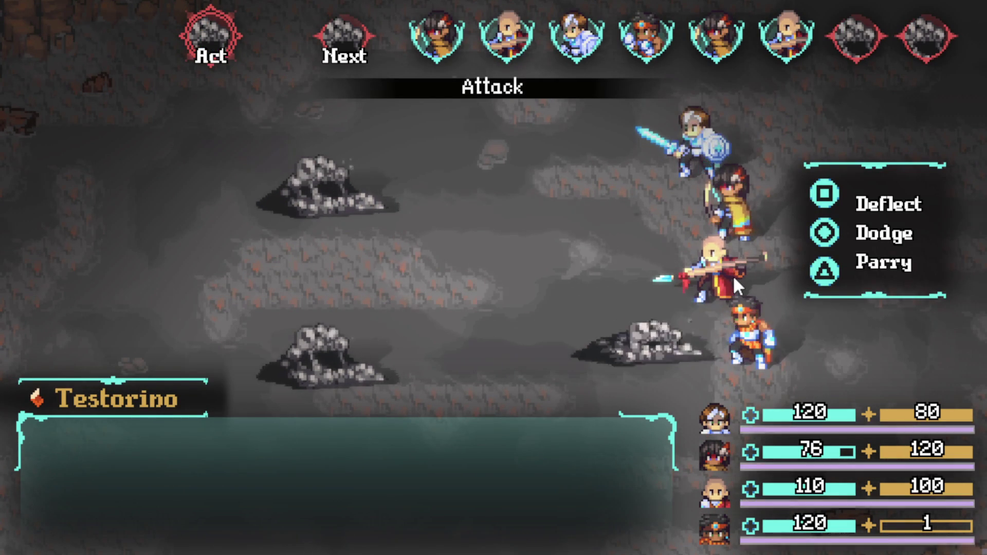
key(s)
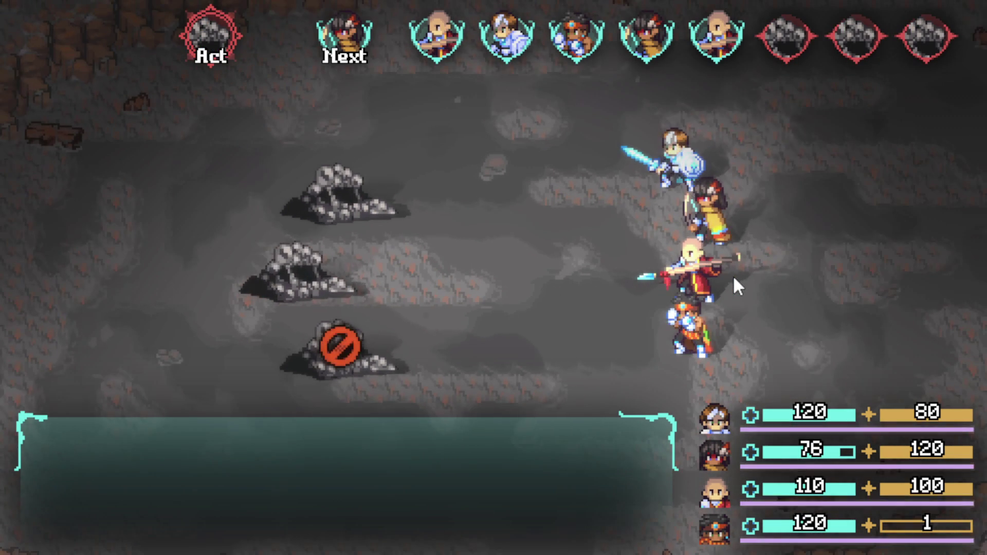
Step: Third round: Yara, Zhe Wu and Sam recharge, then bring up Themba's skills list
key(Up)
key(Up)
key(Down)
key(Return)
key(Up)
key(Return)
key(Up)
key(Return)
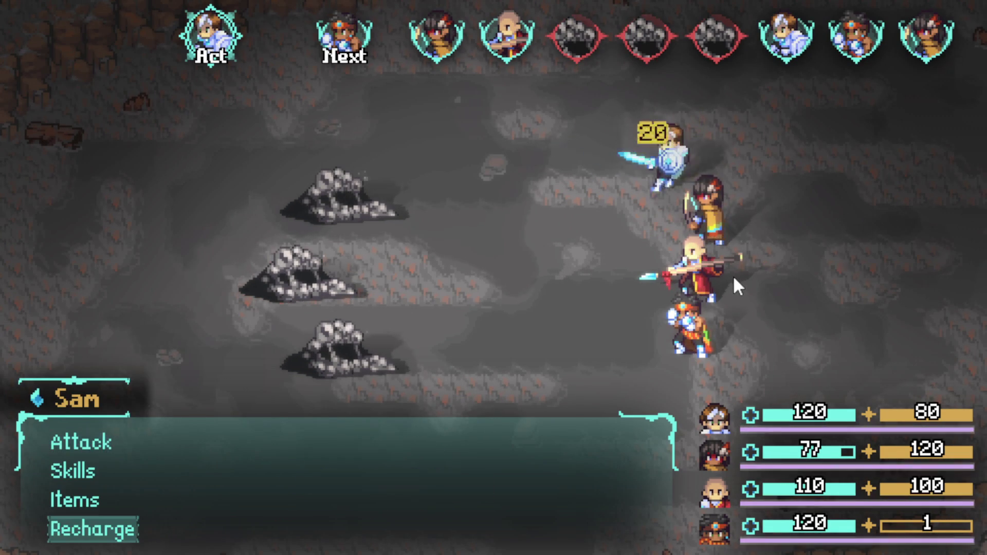
key(Down)
key(Down)
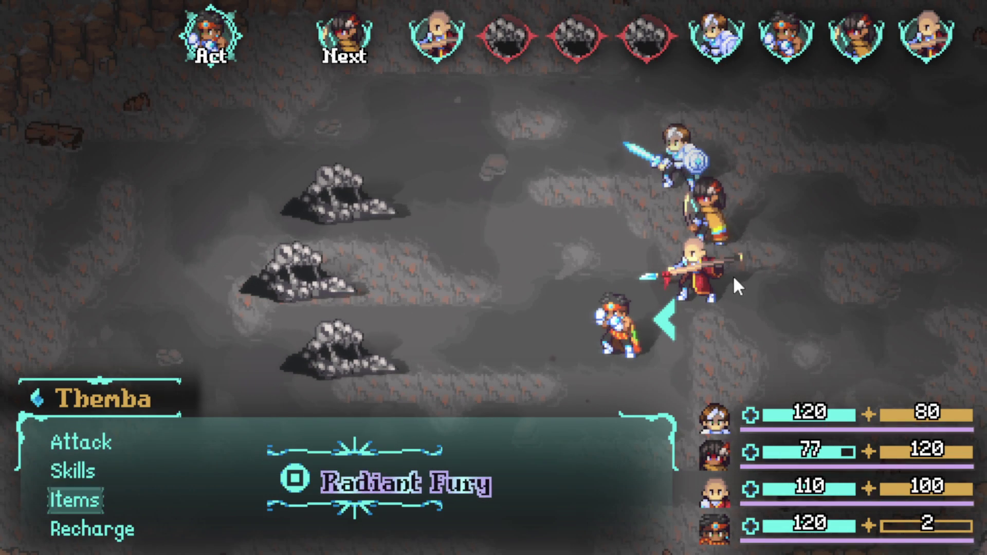
key(Up)
key(Return)
key(Down)
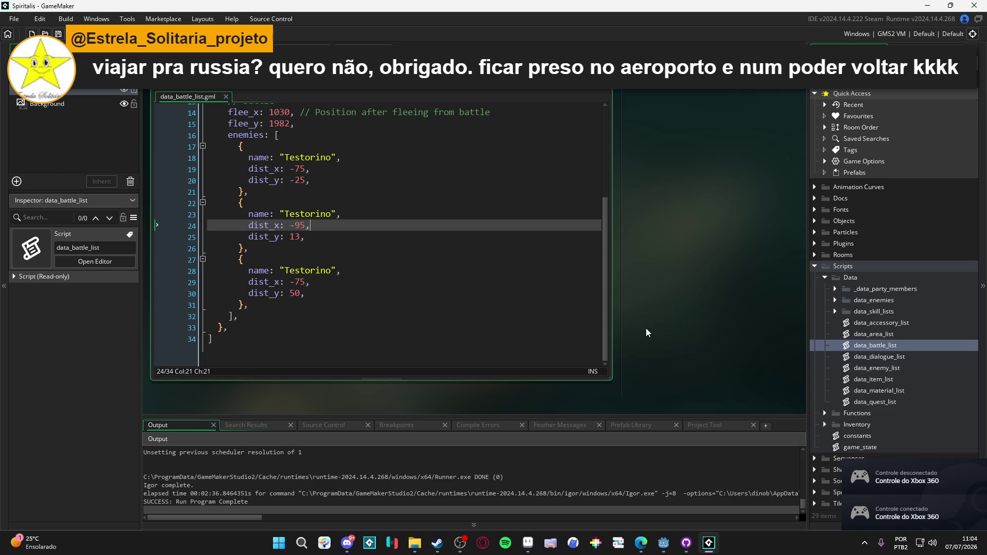
Step: Move through lines 26, 27 and 31 of the data_battle_list script
click(452, 249)
click(451, 260)
click(428, 306)
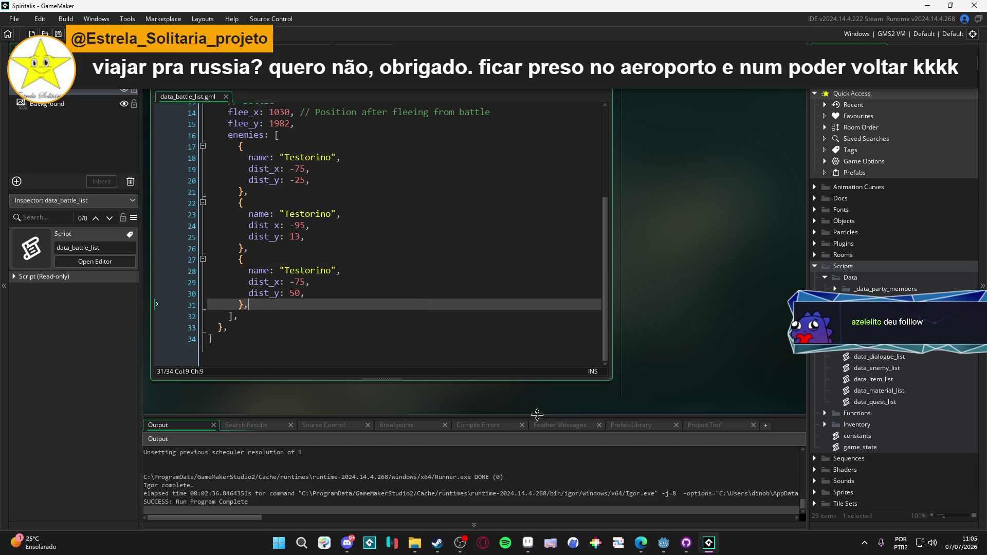
Step: Minimize GameMaker and Steam, then open the reels project in DaVinci Resolve's Project Manager
click(462, 544)
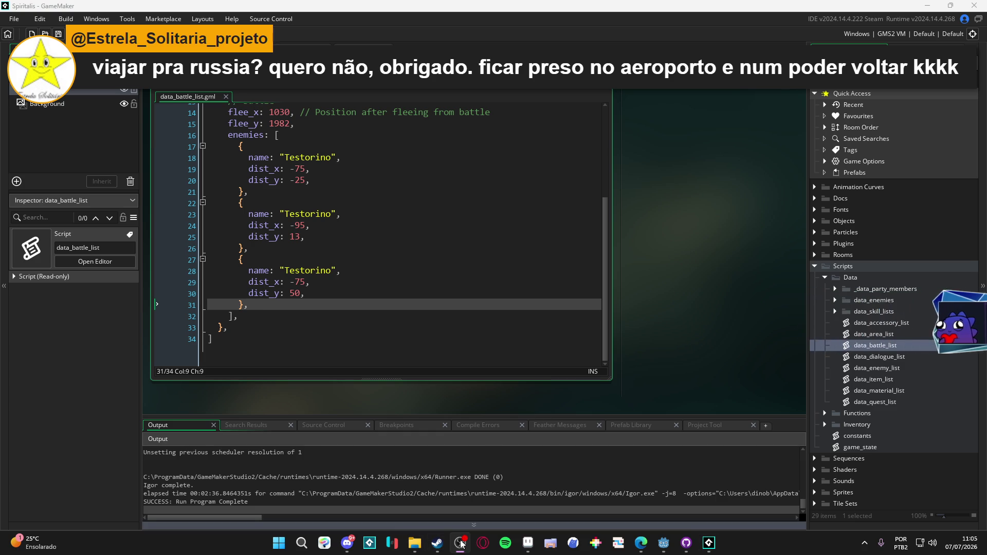
click(568, 383)
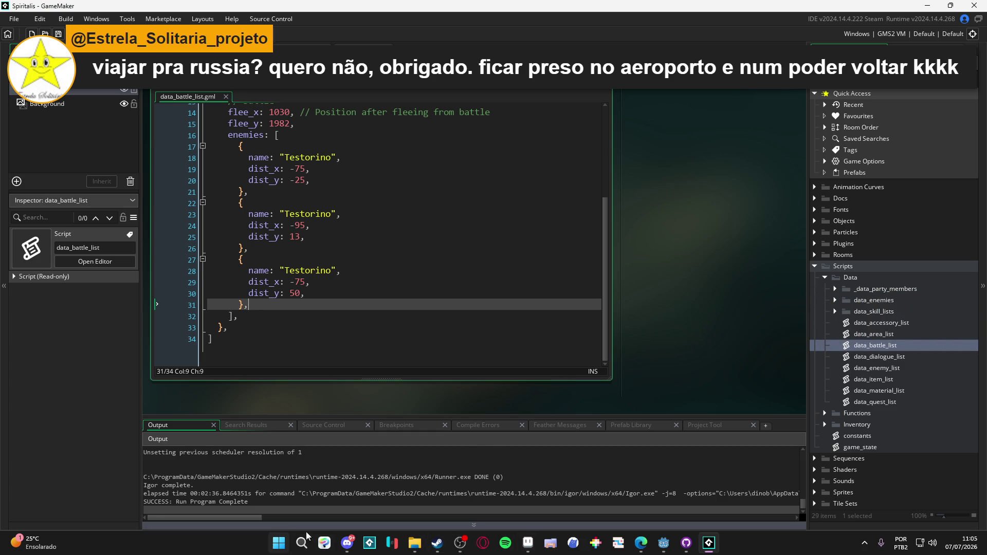
click(951, 6)
click(952, 8)
click(945, 9)
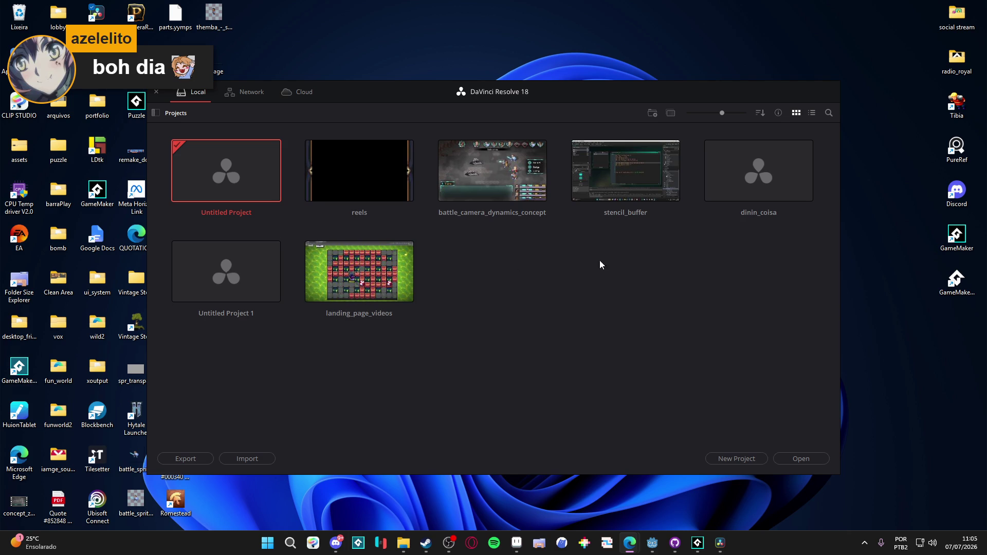
double_click(359, 172)
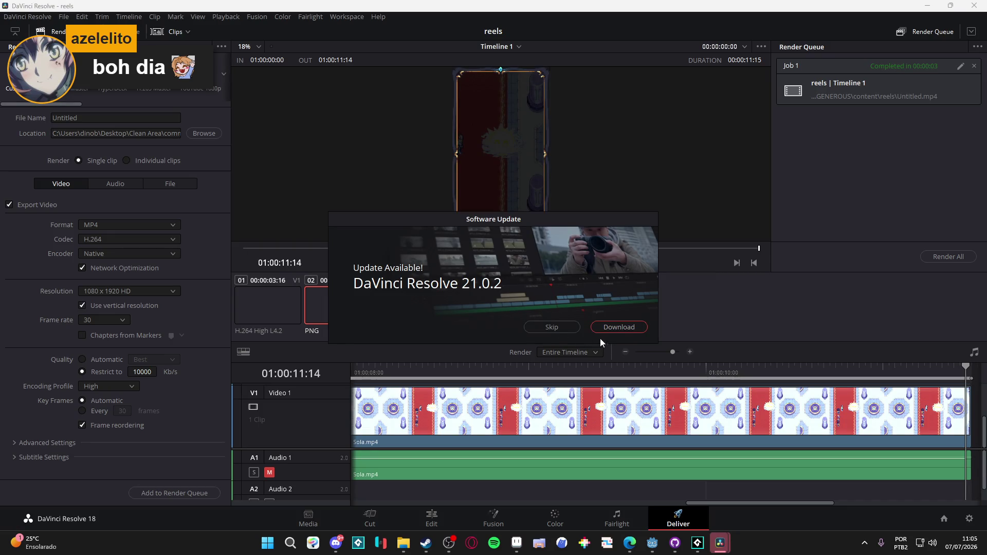
Step: Skip the DaVinci Resolve update and switch from the Media page to the Cut page
click(539, 329)
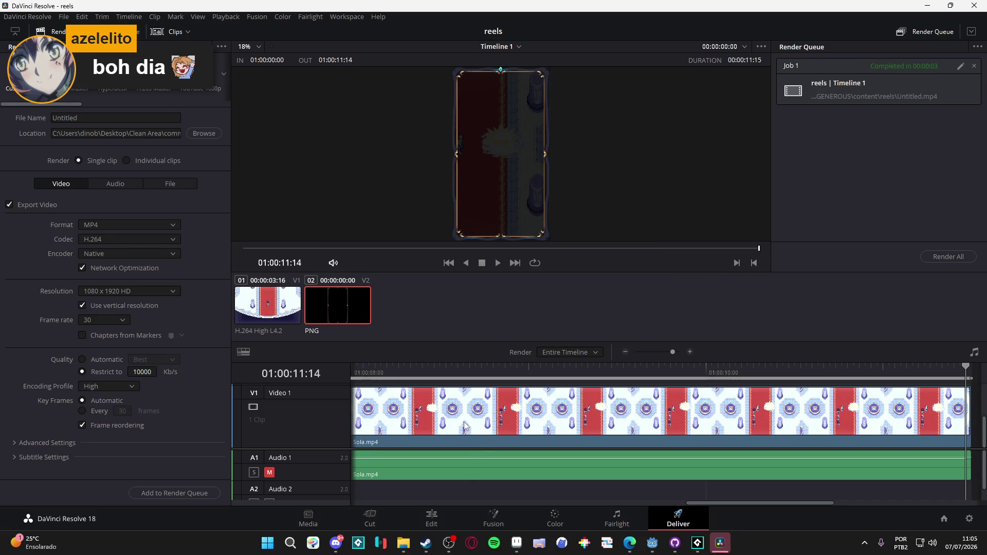
click(512, 412)
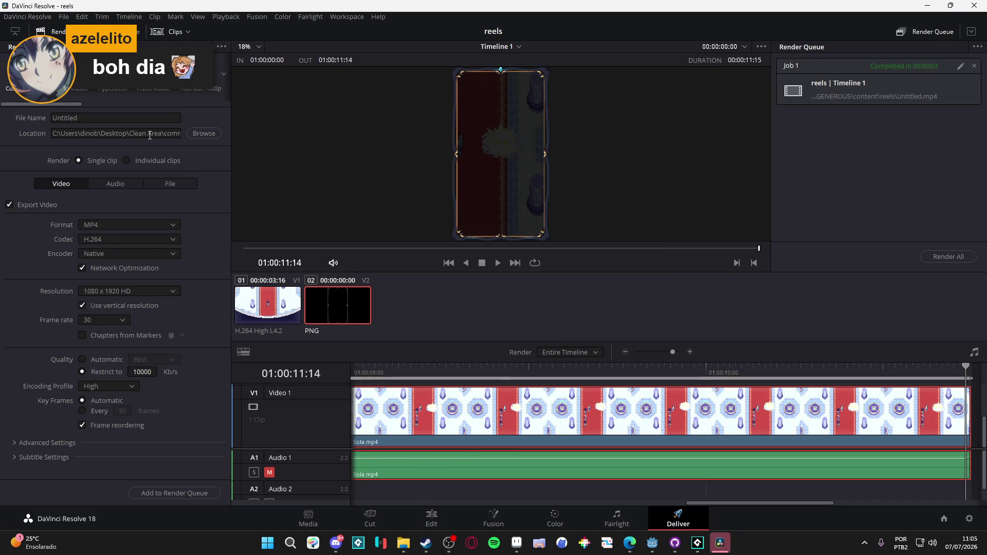
click(308, 523)
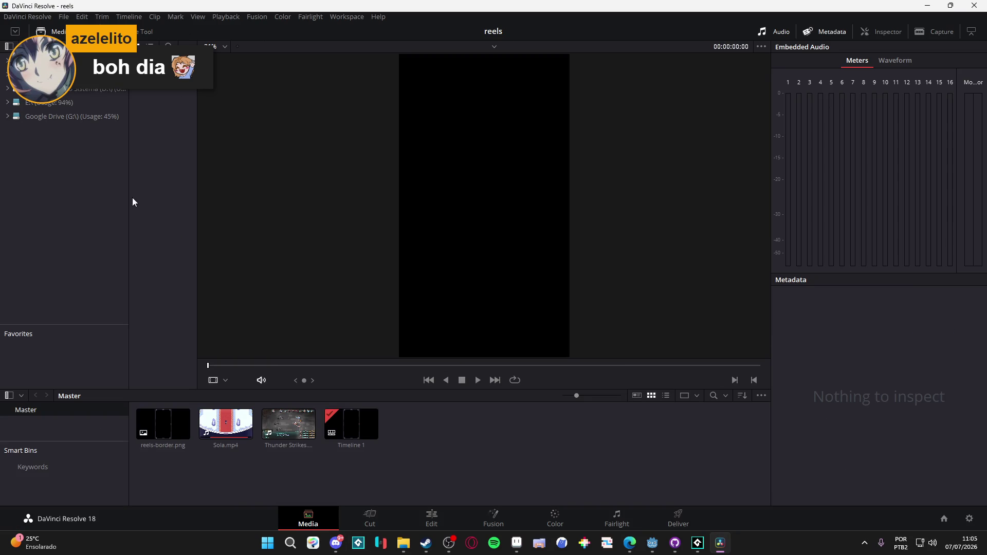
click(363, 524)
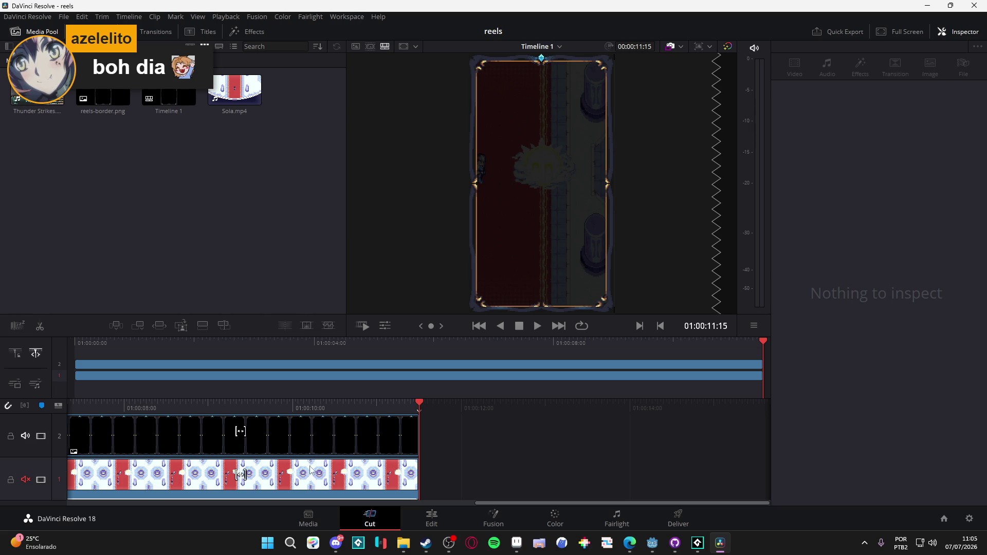
Step: Select the Sola.mp4 clip, scroll the timeline to the start, and open File Explorer
click(239, 95)
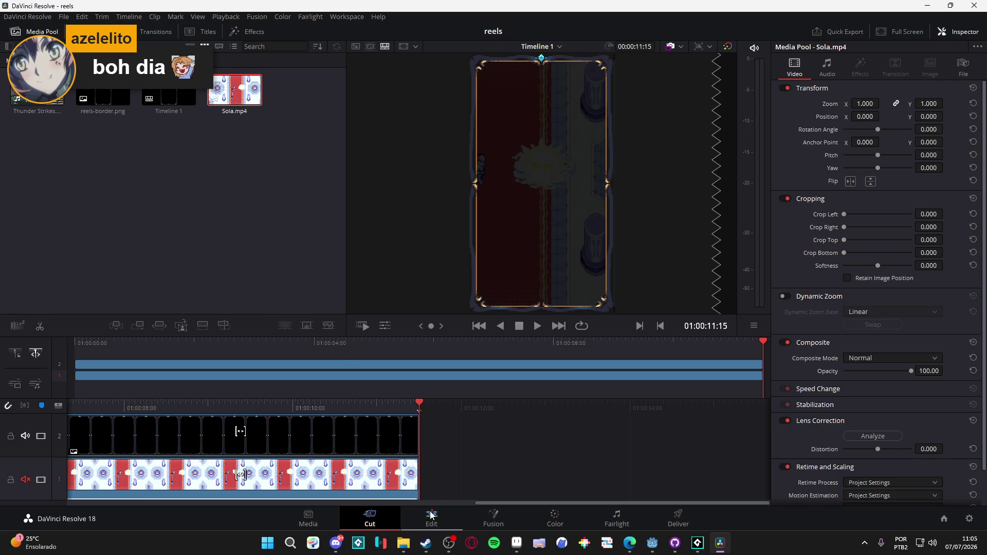
click(437, 504)
drag(436, 504, 218, 507)
drag(345, 504, 405, 505)
click(404, 543)
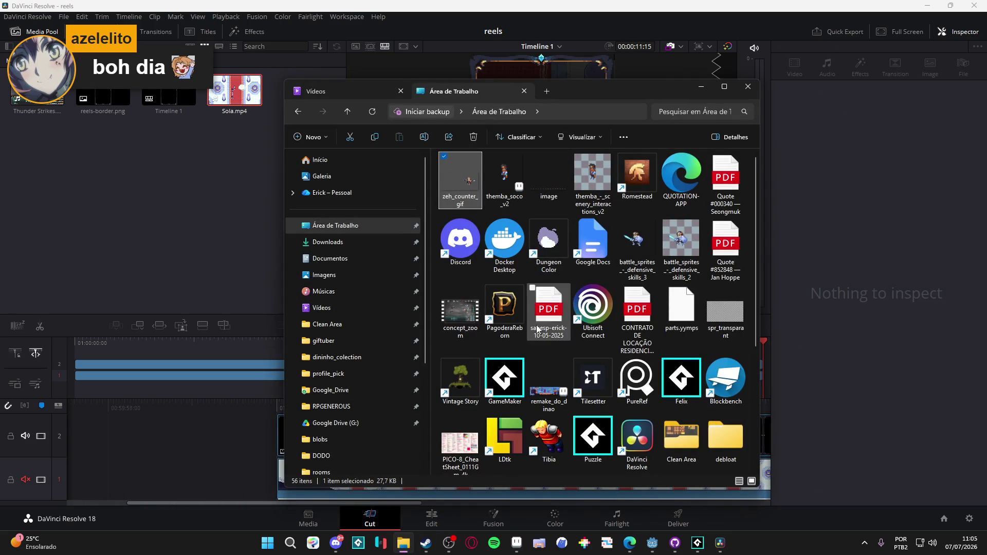
click(359, 308)
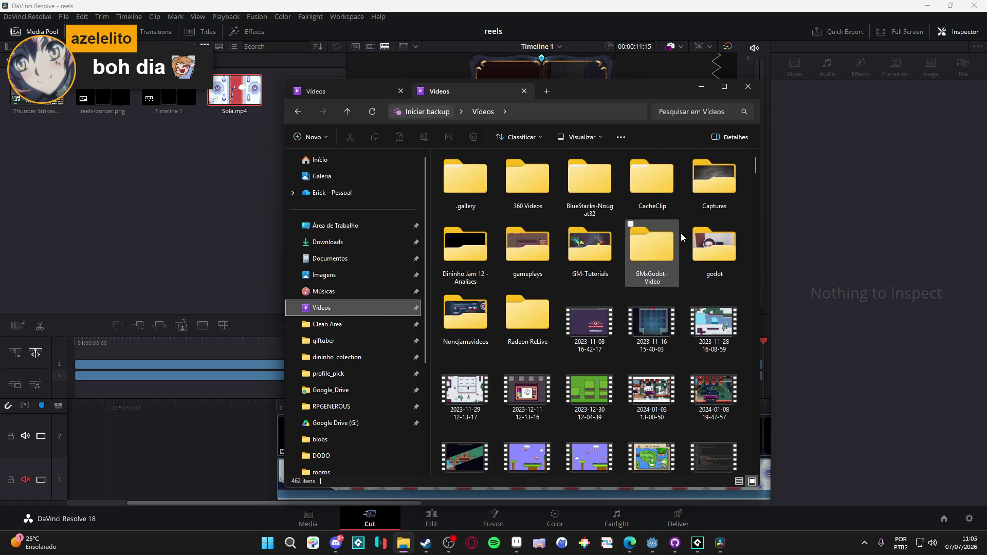
double_click(717, 185)
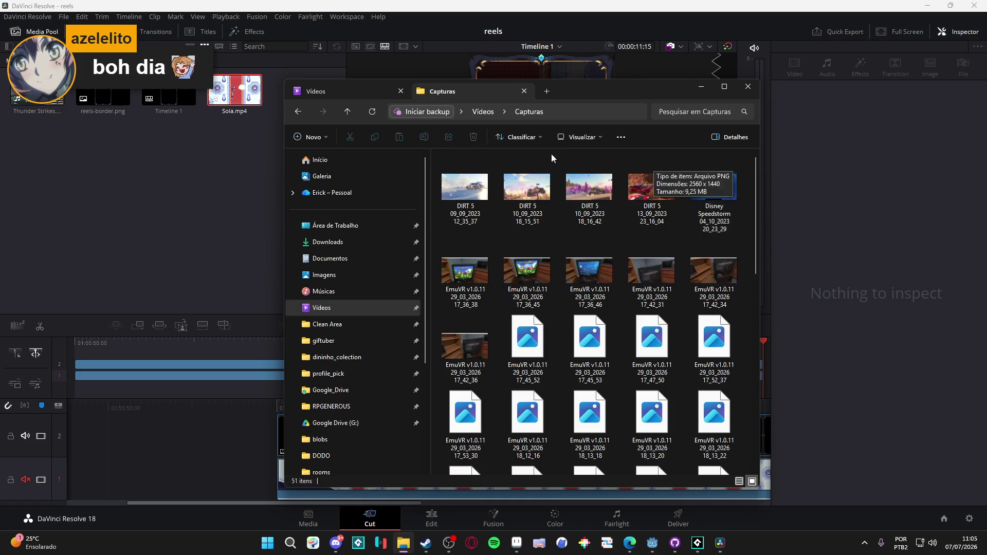
click(298, 112)
scroll(528, 274, down, 20)
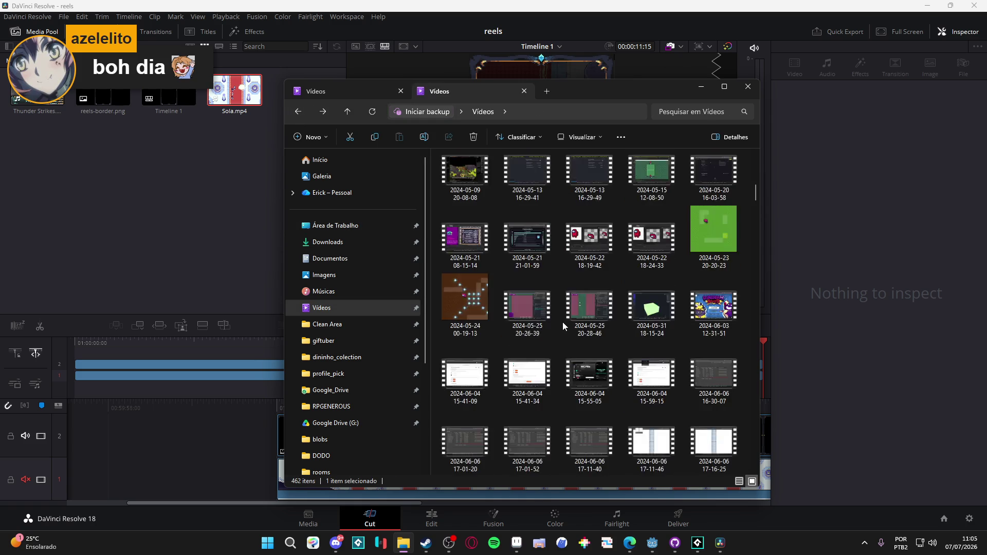
scroll(619, 334, down, 10)
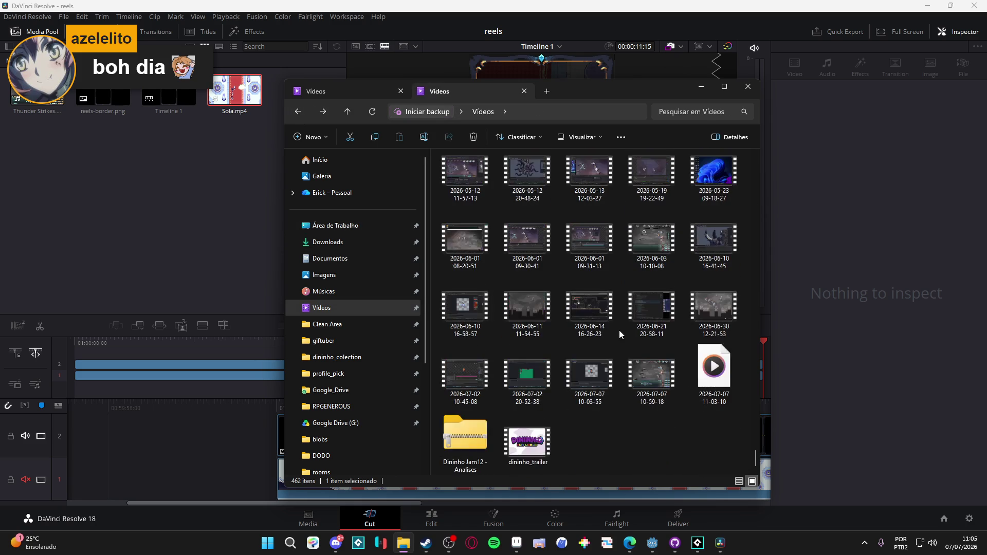
click(720, 382)
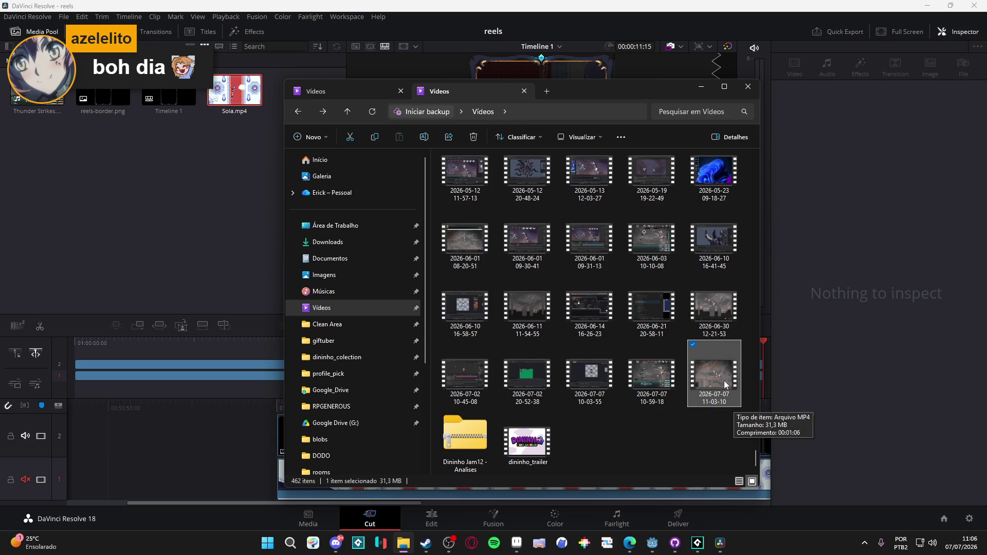
mouse_move(732, 400)
mouse_down()
mouse_move(702, 373)
mouse_move(189, 221)
mouse_up()
click(189, 221)
click(301, 107)
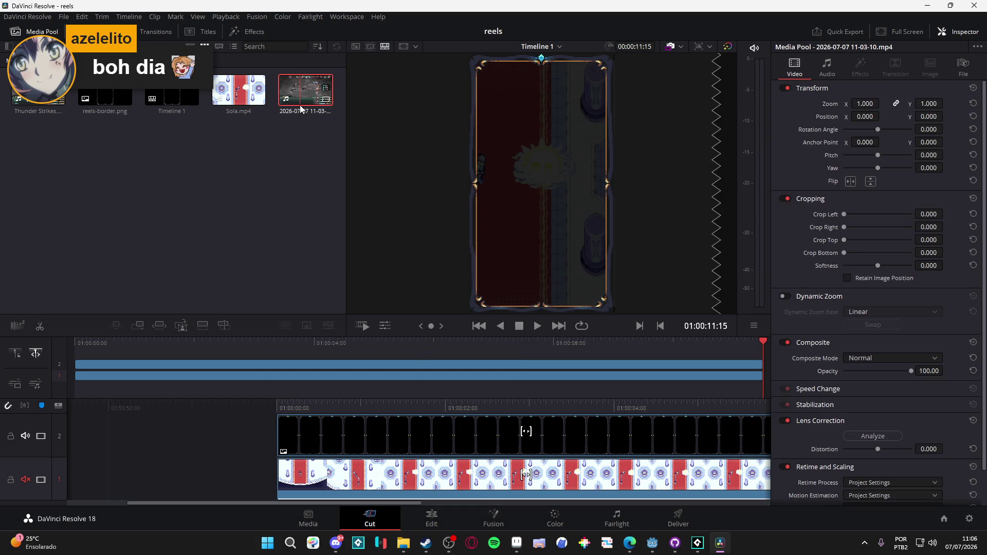
Step: Replace Sola.mp4 on video track 1 with the new recording and save the project
click(466, 404)
click(183, 404)
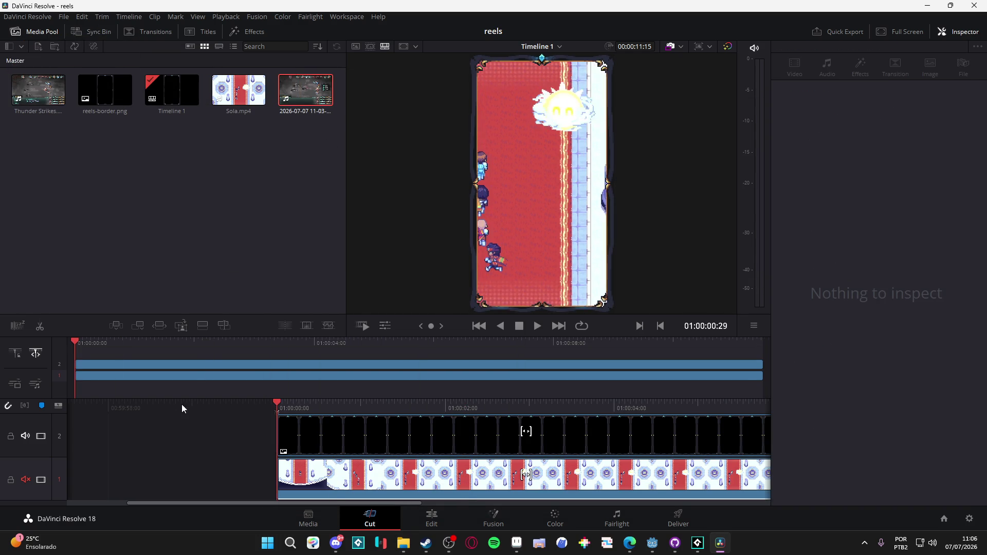
click(341, 472)
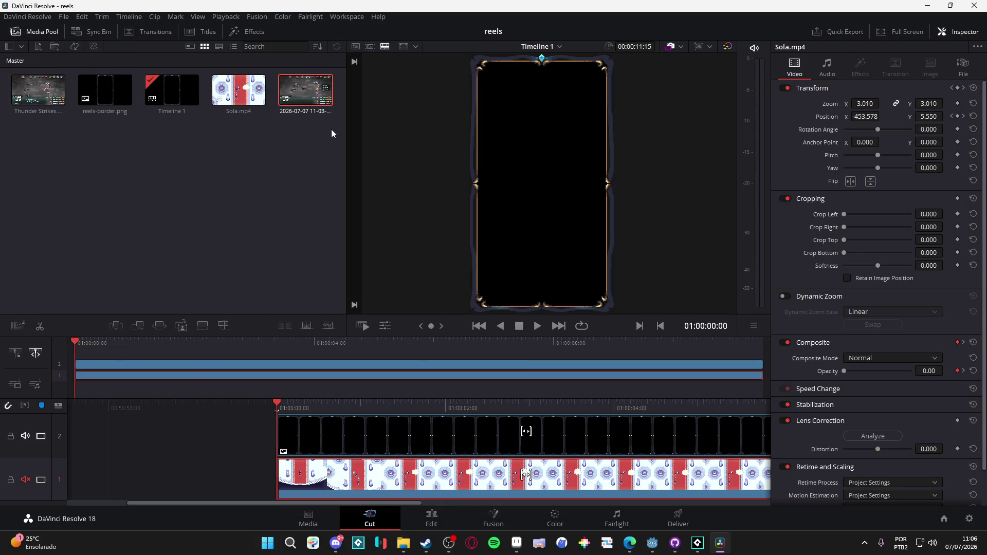
drag(326, 99, 291, 486)
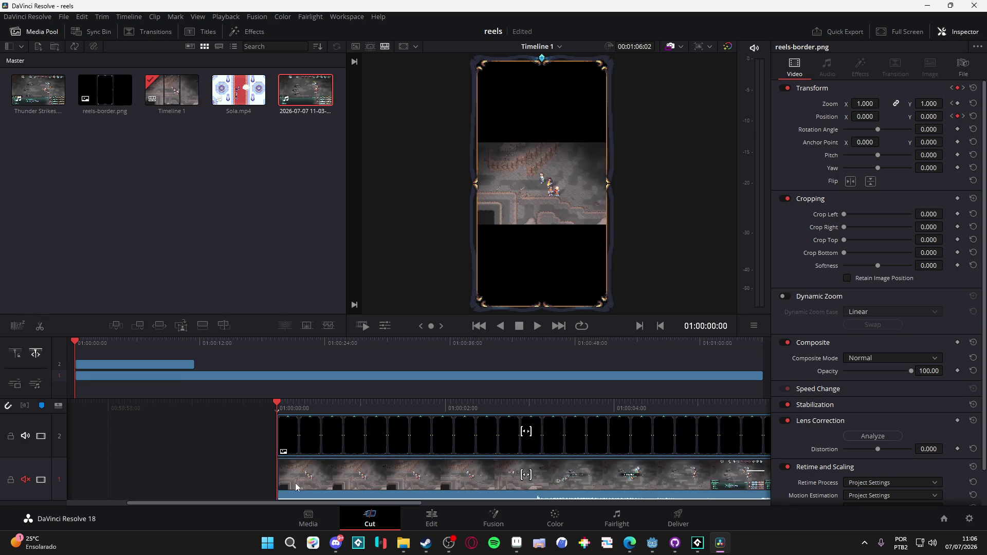
key(ctrl+s)
Step: Zoom the new recording to 3.010 to fill the border frame, keyframing zoom and position
click(958, 103)
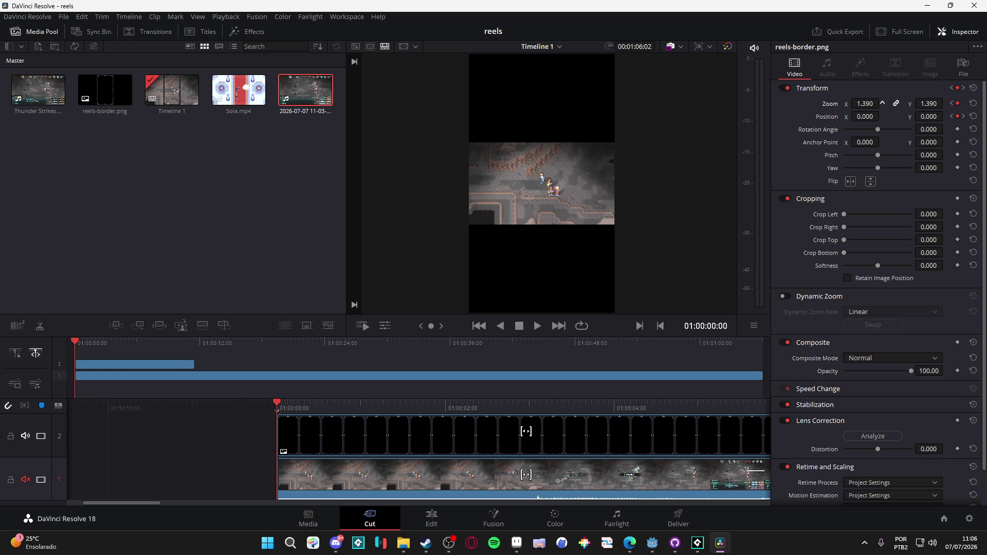
click(282, 474)
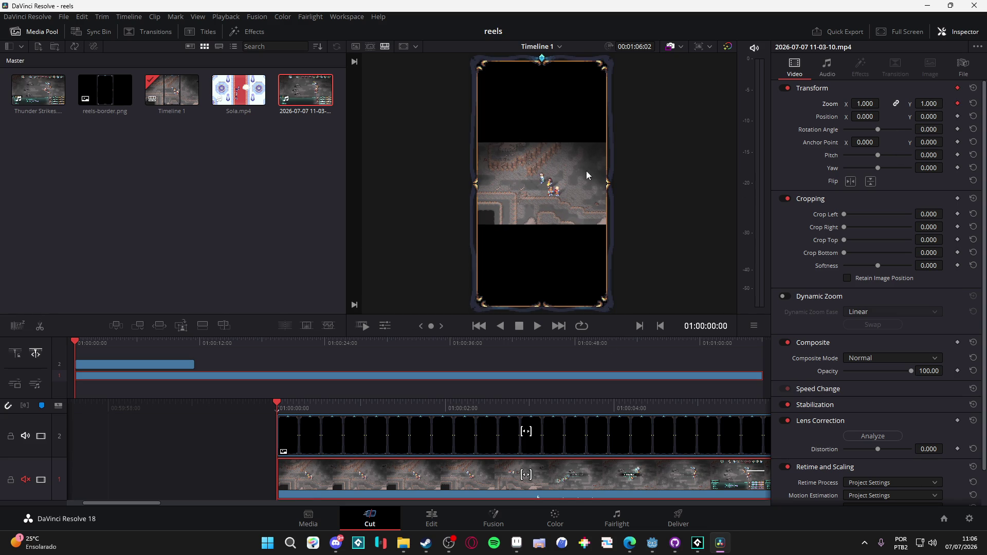
drag(852, 104, 882, 103)
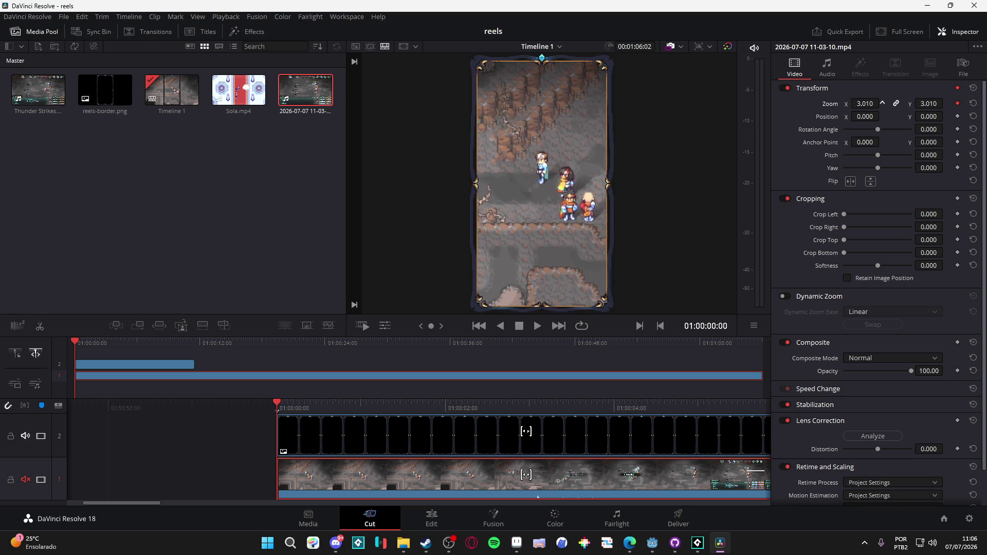
click(958, 117)
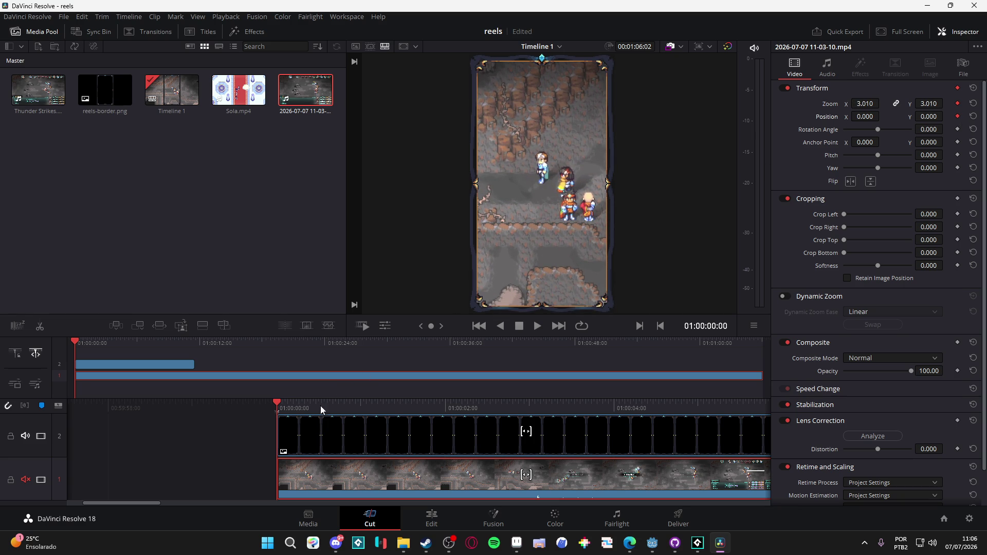